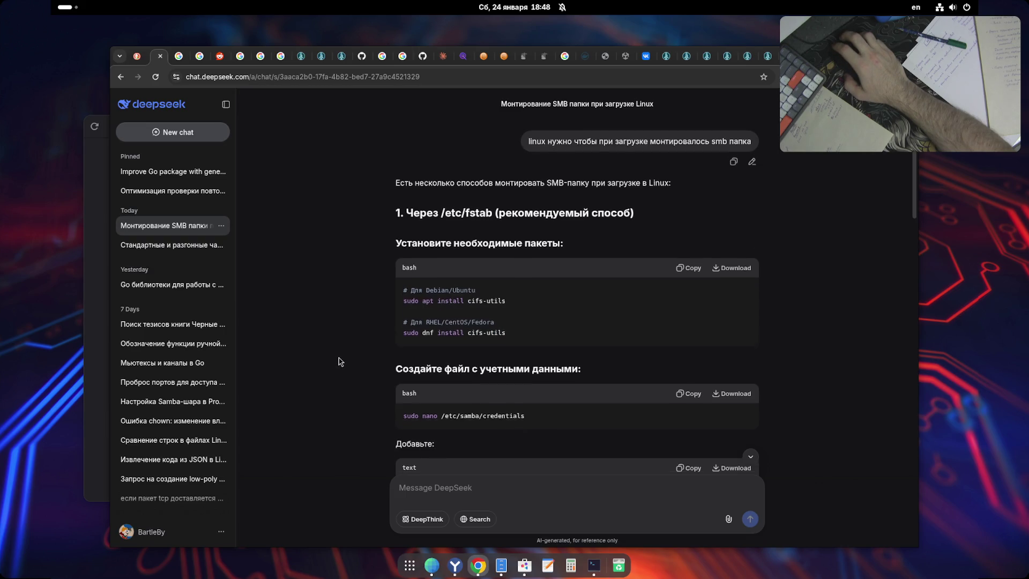
- Scroll the SMB answer, highlighting the credentials-file command and the fstab line's path and charset options
scroll(345, 362, "down", 2)
scroll(550, 352, "down", 2)
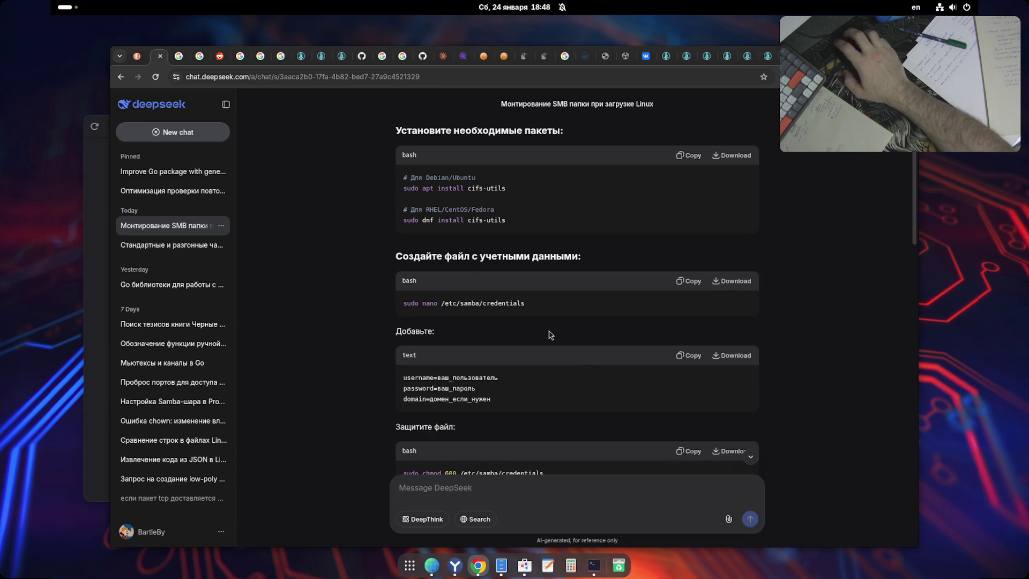
left_click_drag(410, 303, 591, 308)
left_click(576, 308)
scroll(571, 324, "down", 2)
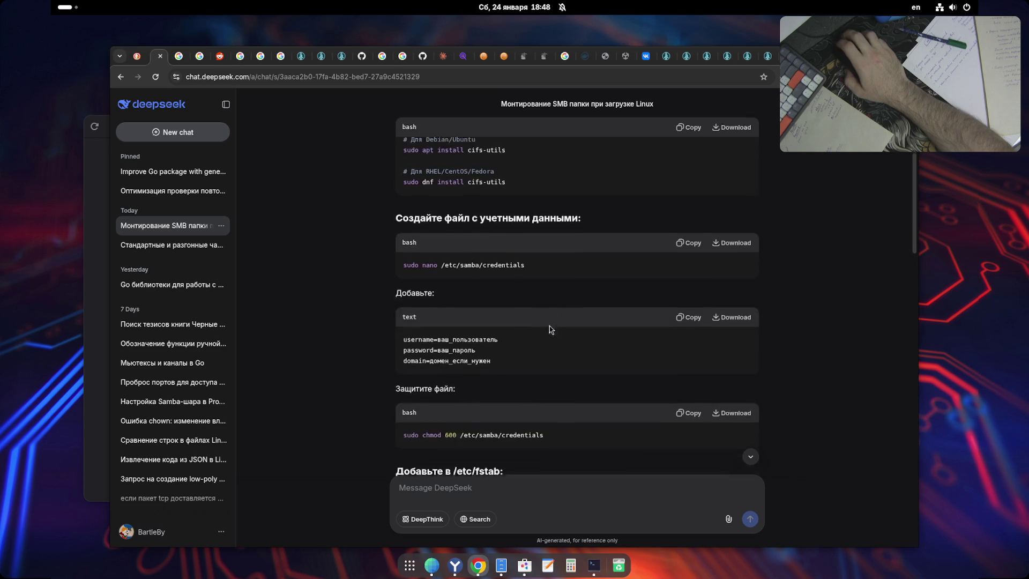
scroll(536, 343, "down", 4)
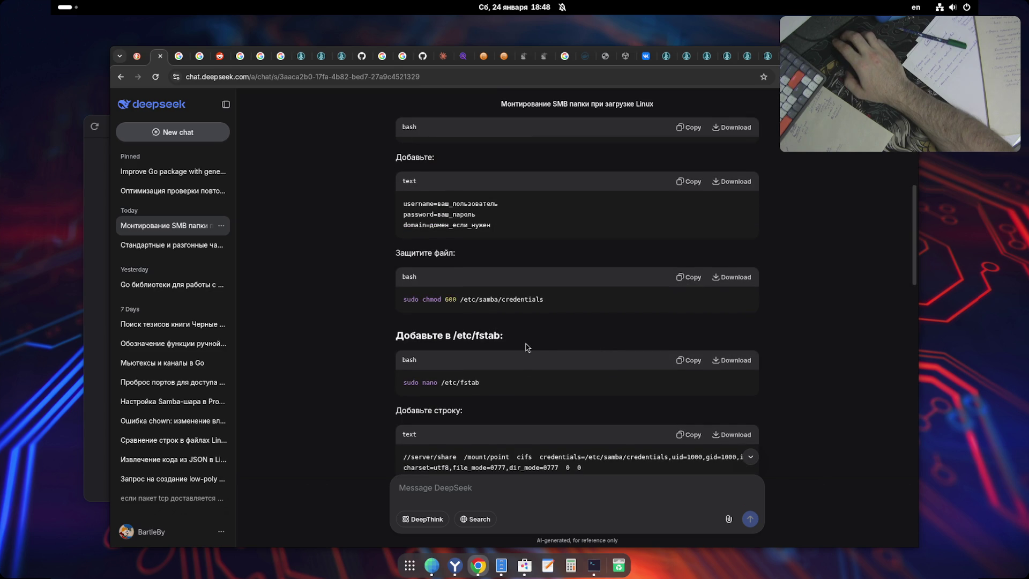
scroll(528, 347, "down", 2)
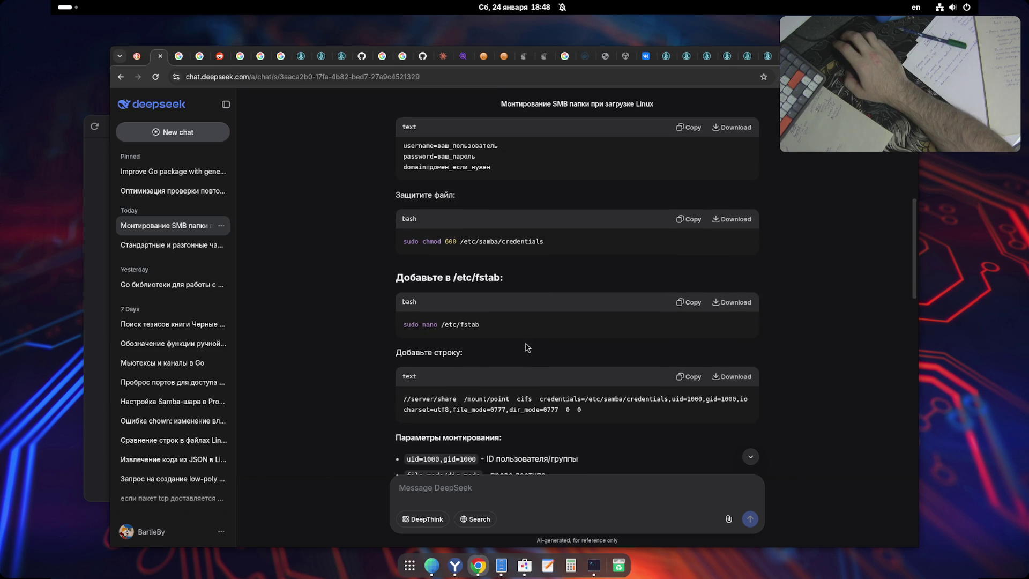
scroll(527, 347, "down", 2)
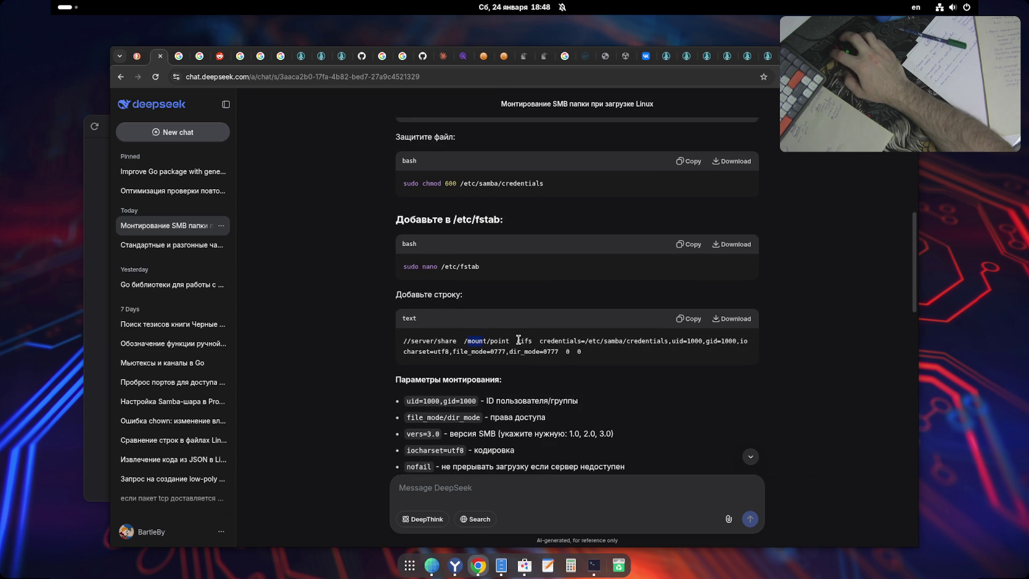
left_click_drag(585, 341, 663, 341)
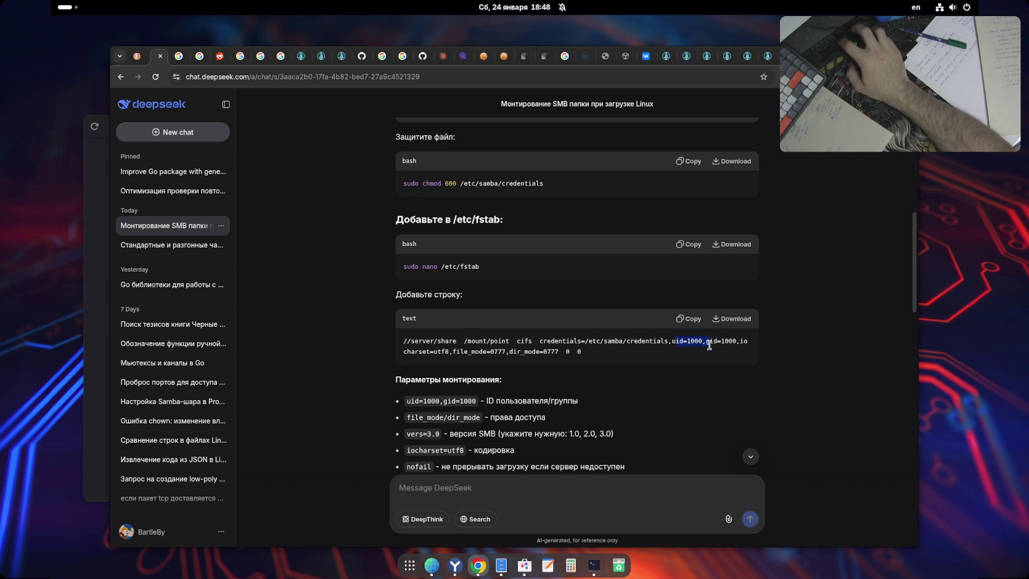
left_click_drag(407, 352, 557, 352)
left_click(369, 363)
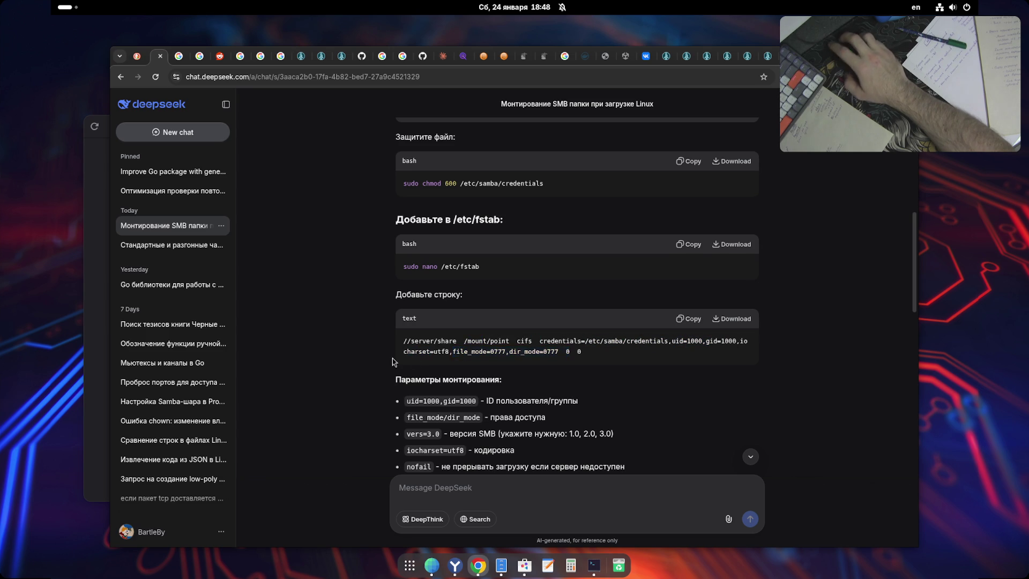
- Read on through the answer to its closing method summary
scroll(369, 363, "down", 4)
scroll(369, 362, "down", 5)
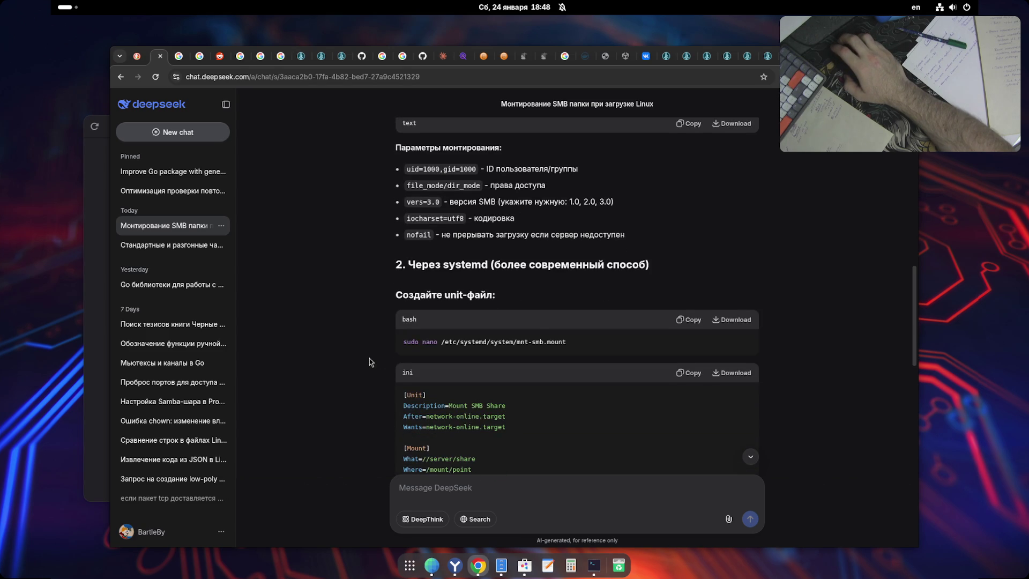
scroll(369, 363, "down", 3)
scroll(368, 362, "up", 2)
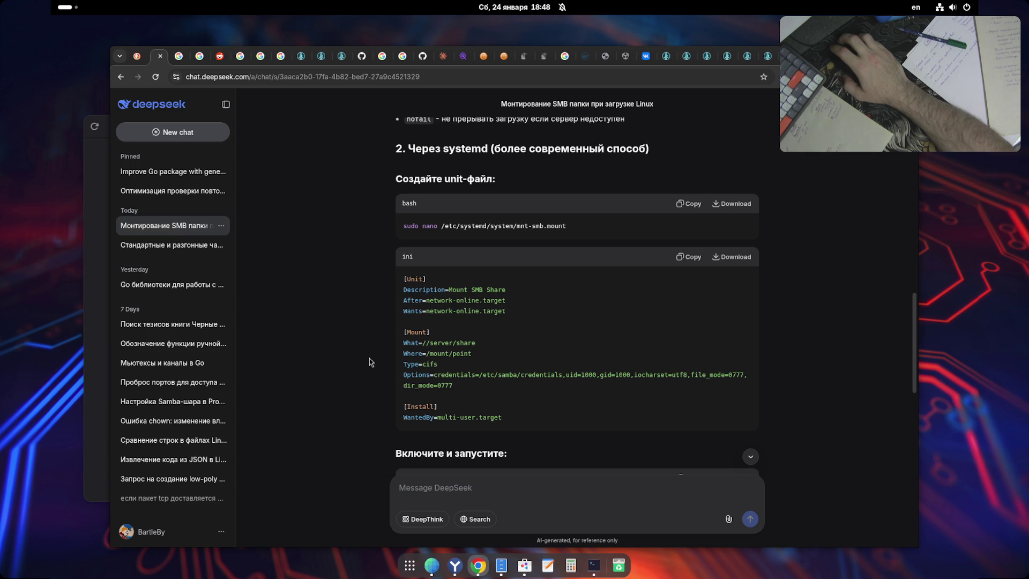
scroll(369, 362, "down", 3)
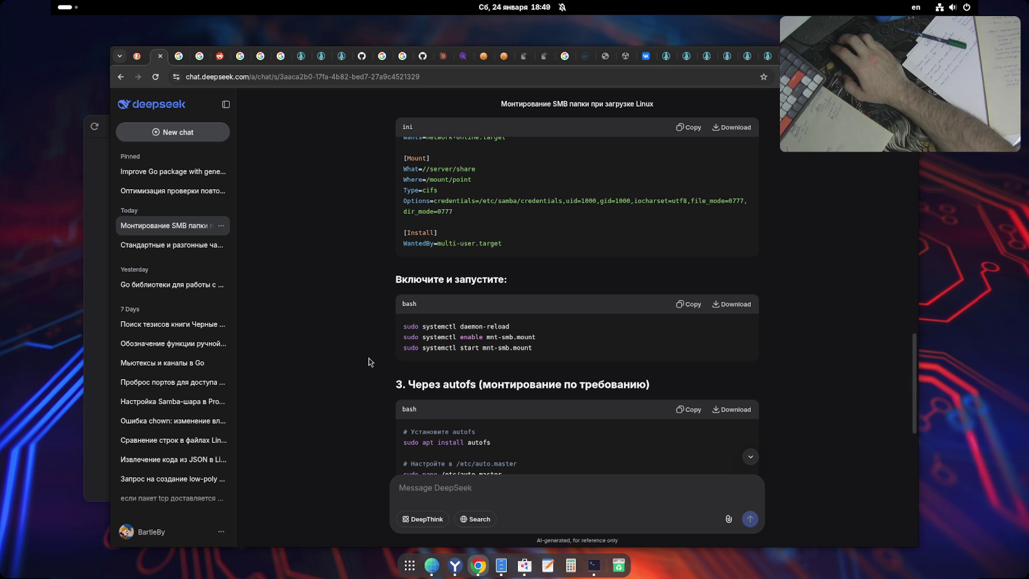
scroll(369, 361, "down", 3)
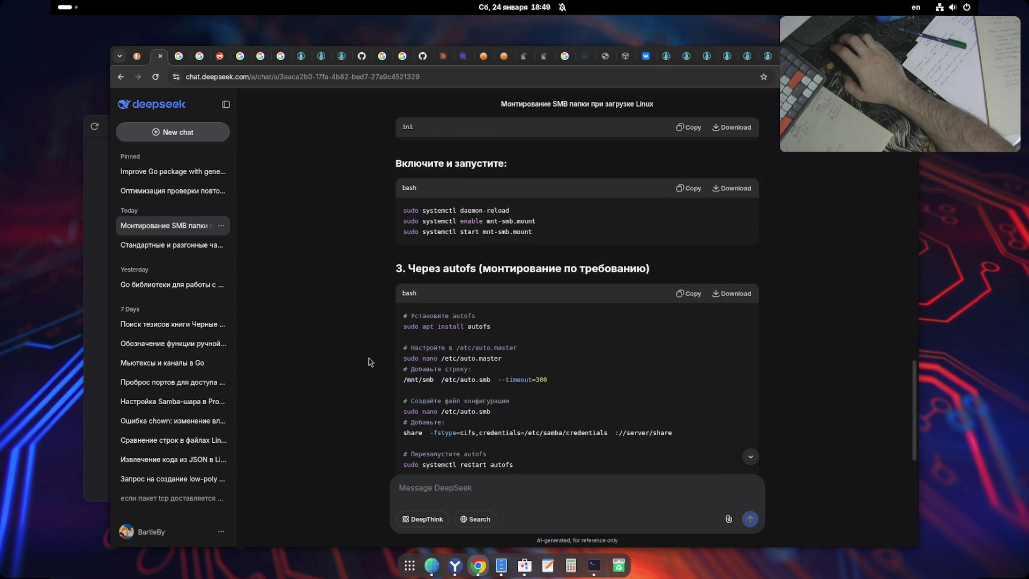
scroll(369, 362, "down", 1)
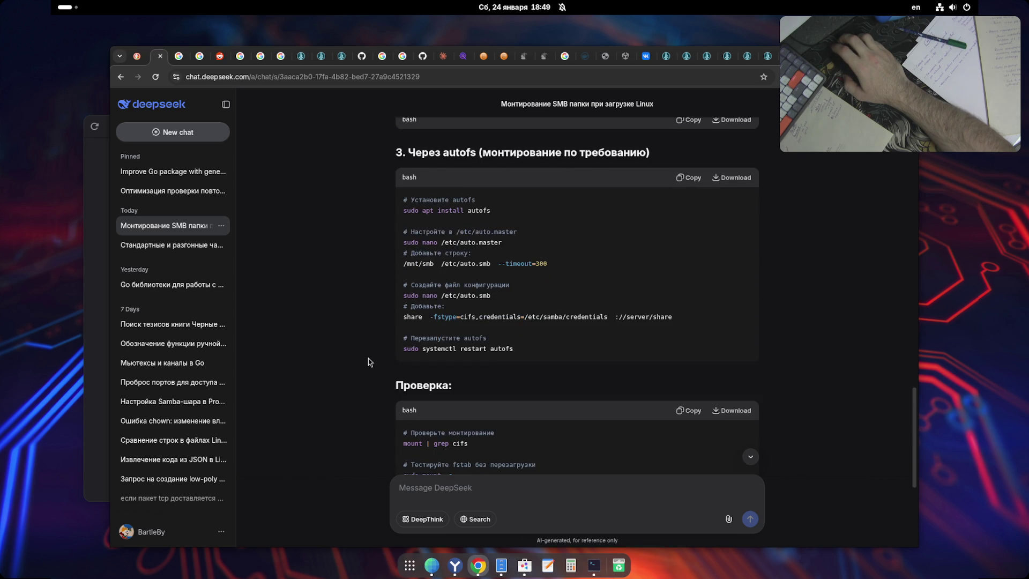
scroll(368, 361, "up", 1)
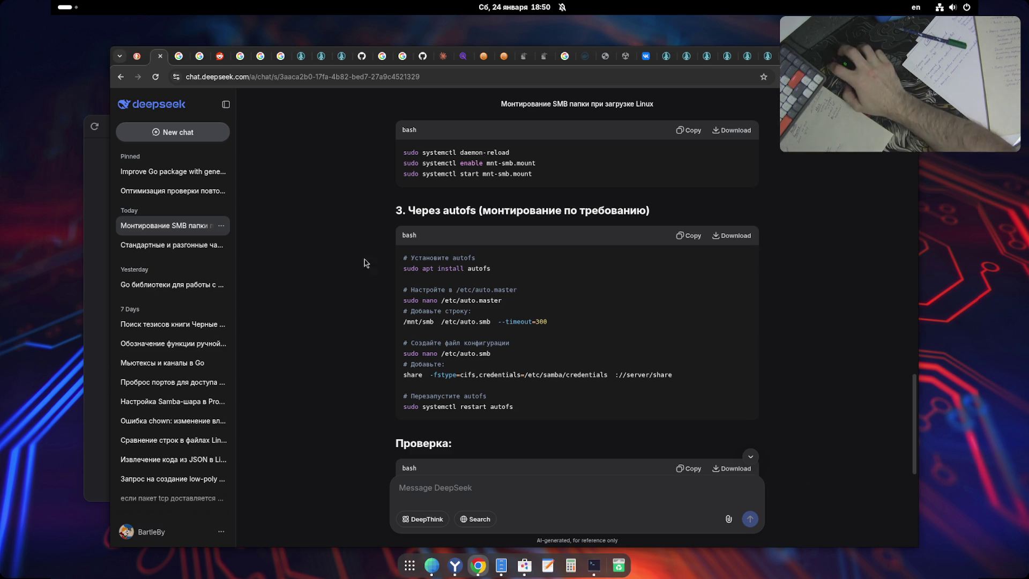
- Highlight 'autofs' in the heading a few times, then open a new tab on Google's start page
double_click(457, 209)
left_click(437, 209)
double_click(460, 210)
left_click(438, 209)
double_click(460, 210)
left_click(412, 207)
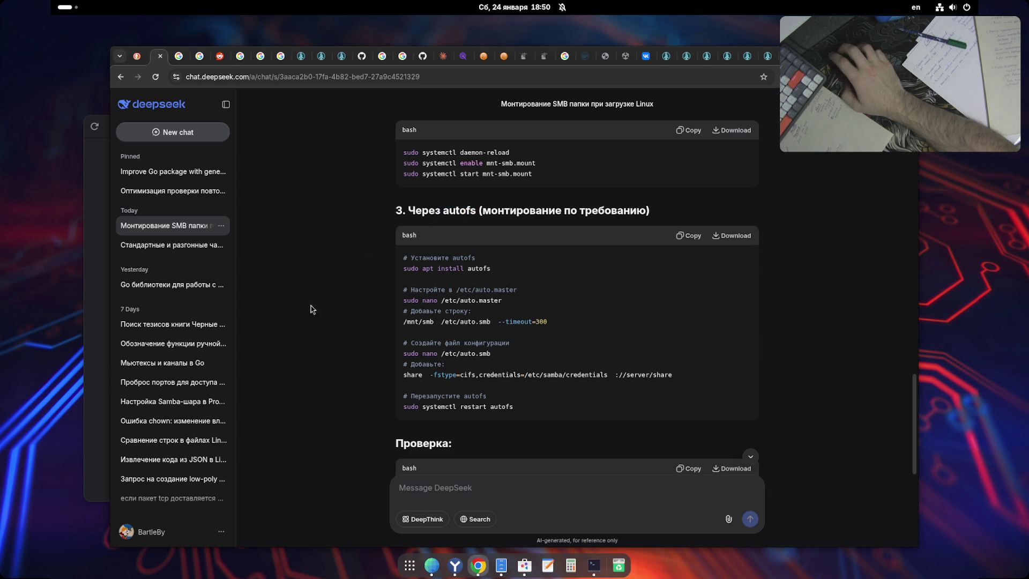
scroll(643, 325, "down", 3)
scroll(644, 324, "down", 5)
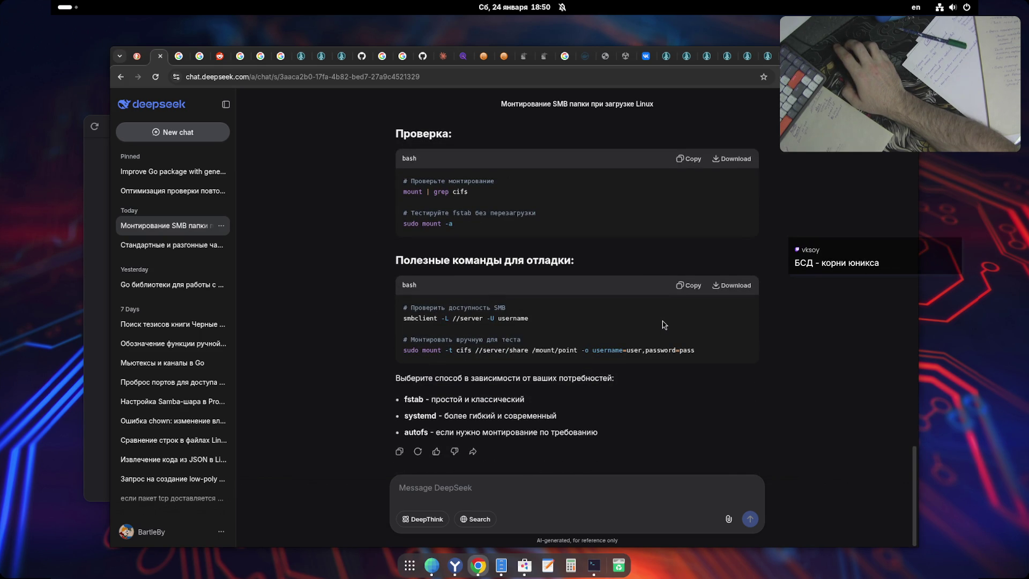
key("ctrl+t")
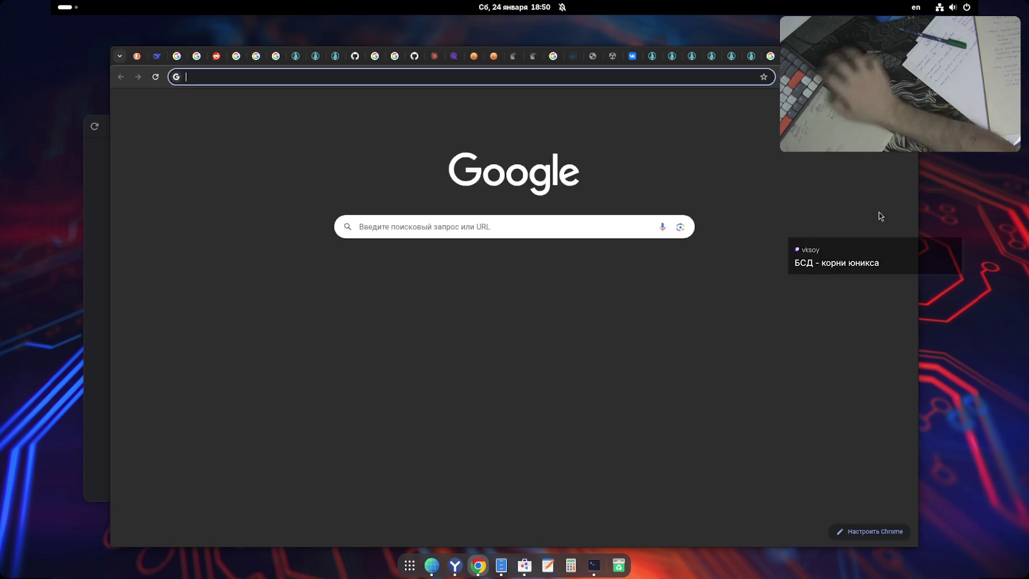
type("ds")
- Search Google for 'дата создания bsd'
key("Escape")
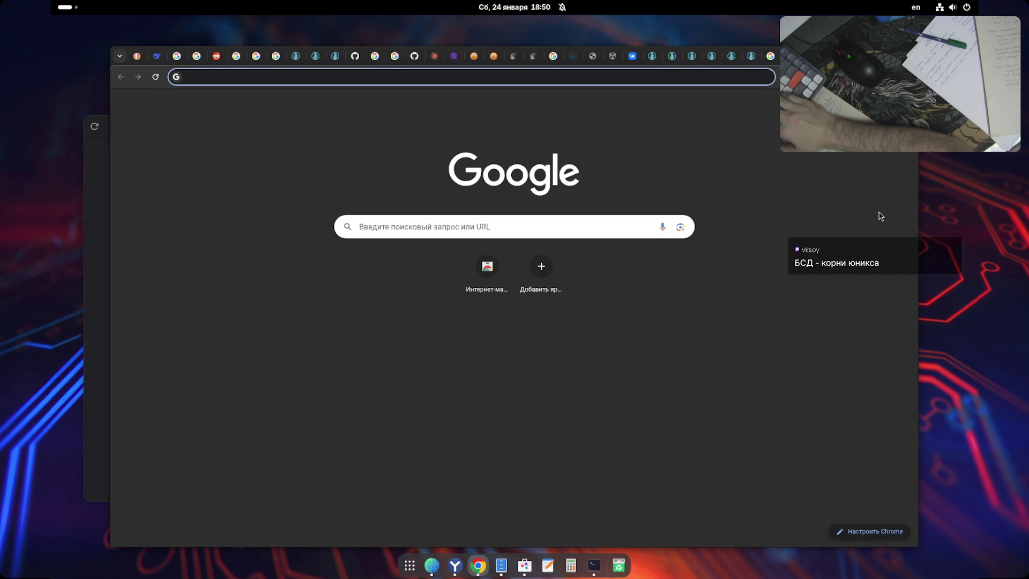
key("Down")
key("Escape")
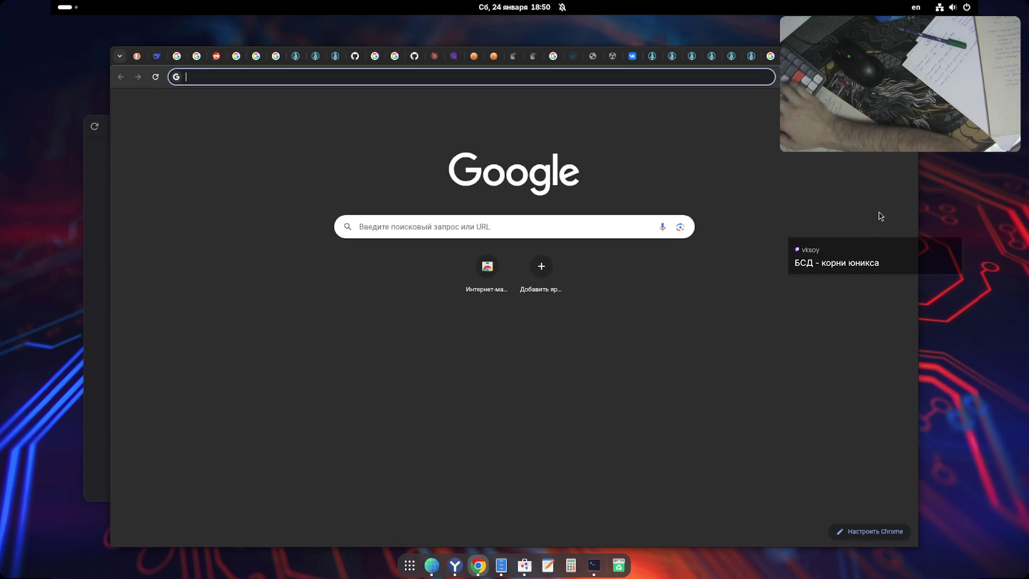
type("дата создания ")
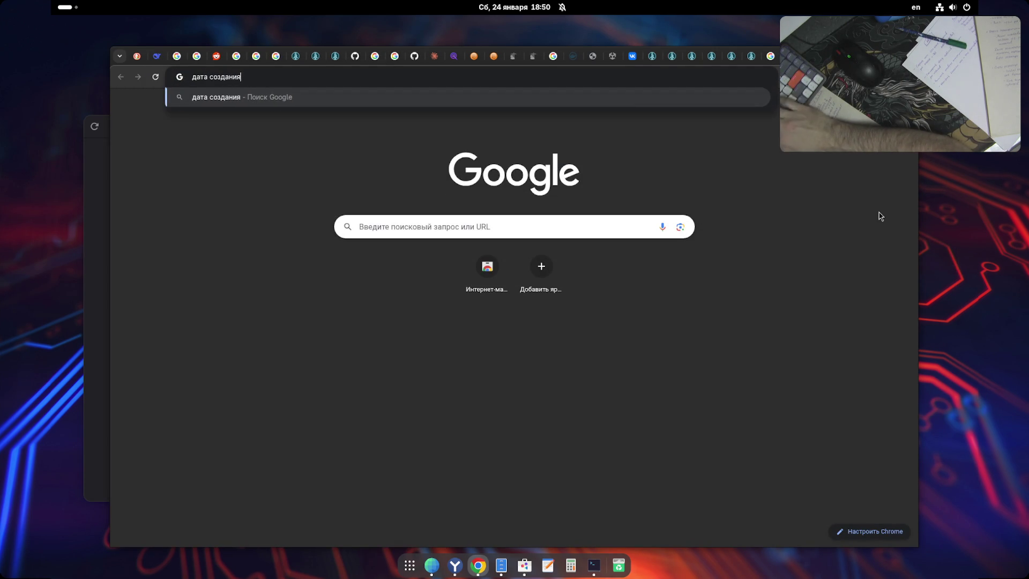
type("в")
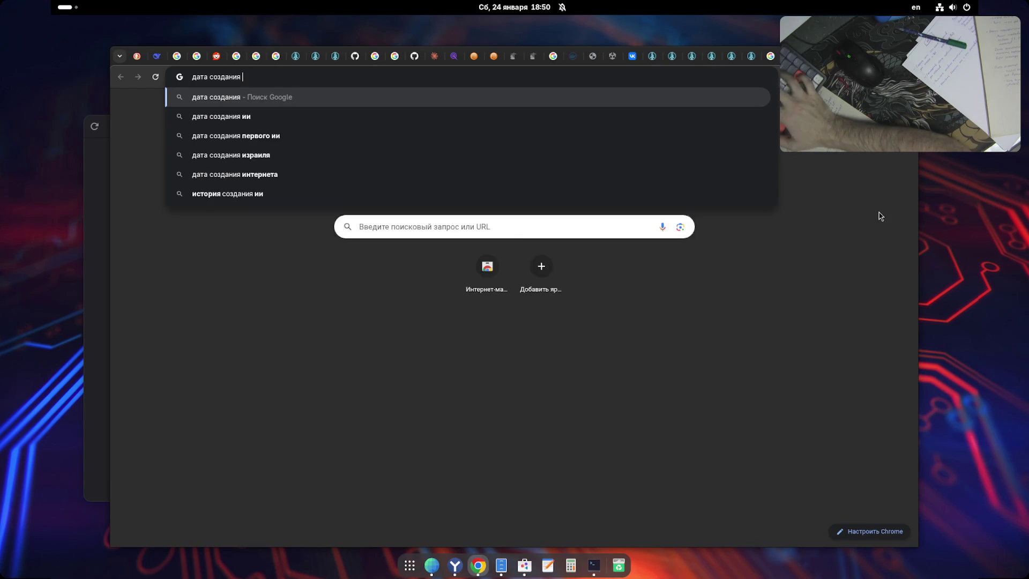
key("super+space")
key("BackSpace")
type("bsd")
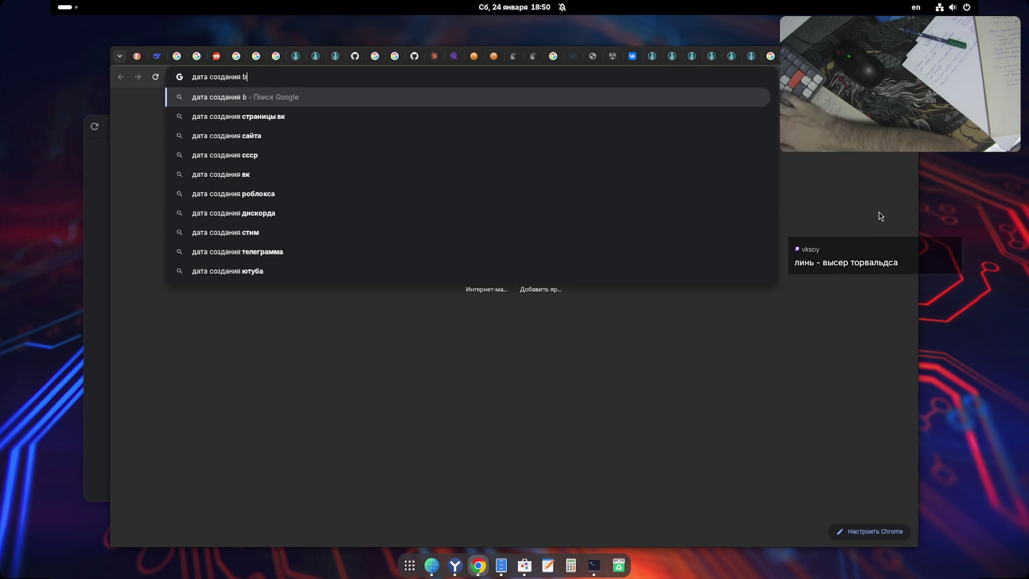
key("Return")
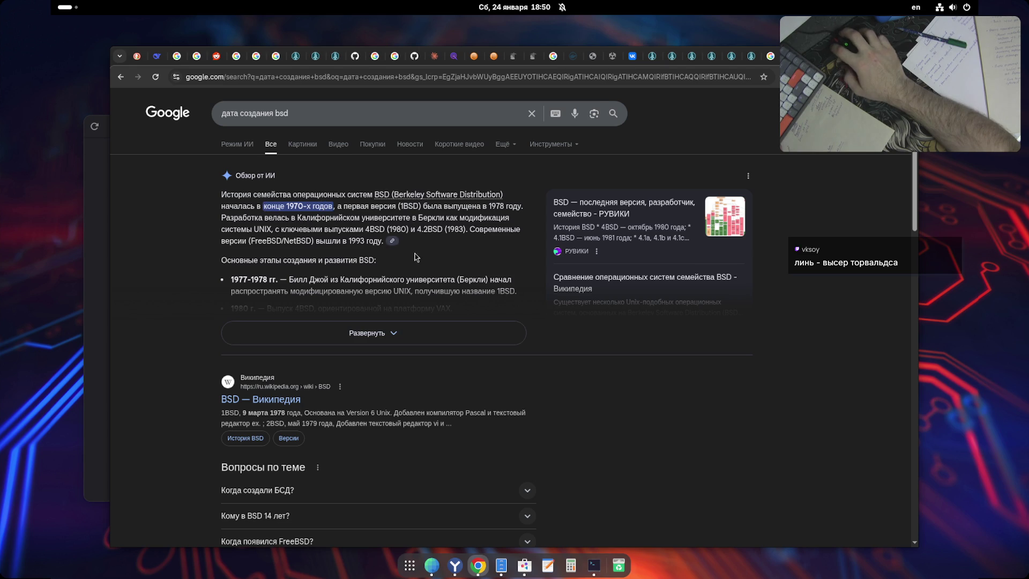
- Change the query to look up QNX's creation date, then Linux's
left_click(283, 113)
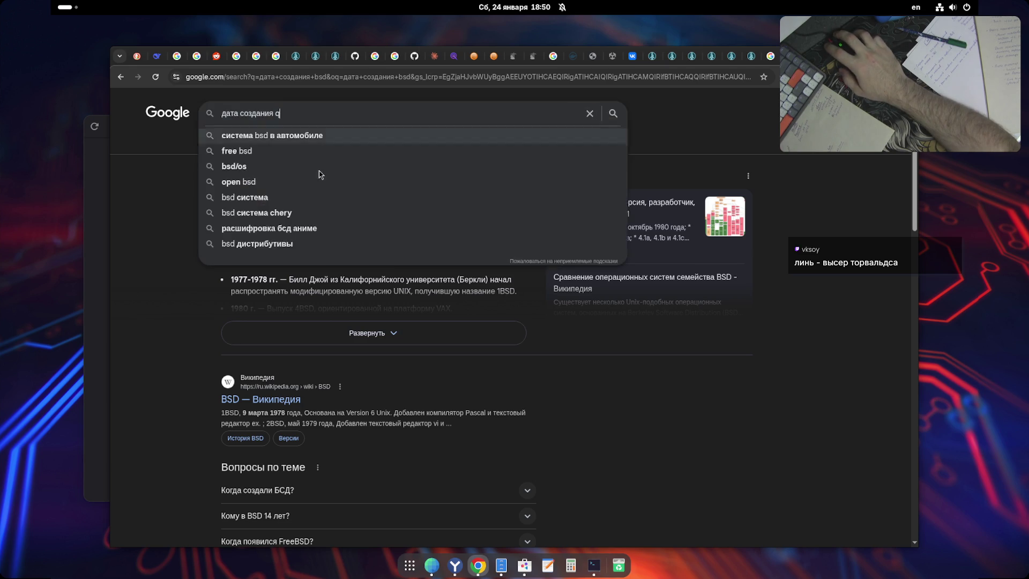
key("BackSpace")
key("BackSpace")
key("BackSpace")
type("qnx")
key("Return")
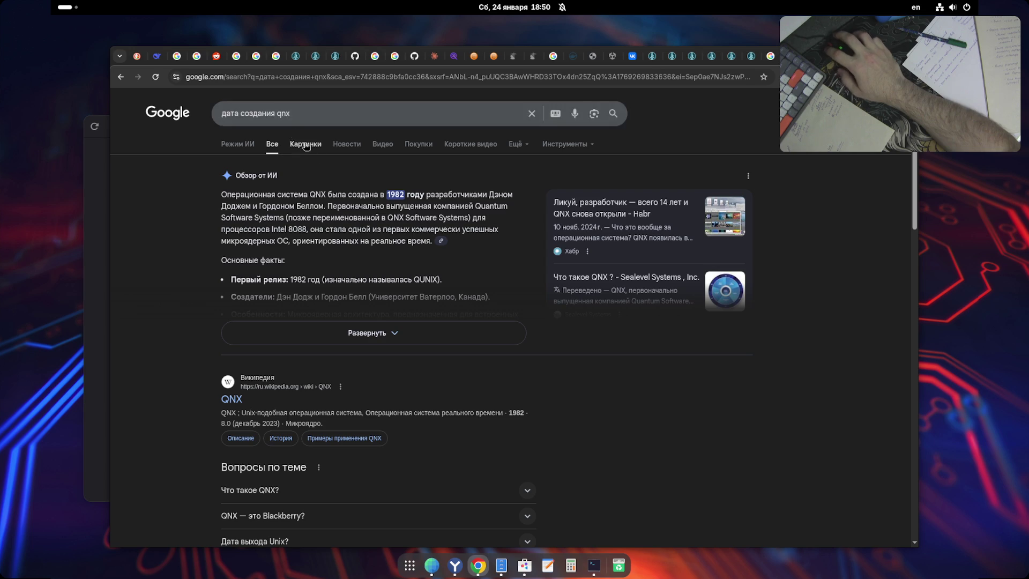
double_click(283, 113)
type("linux")
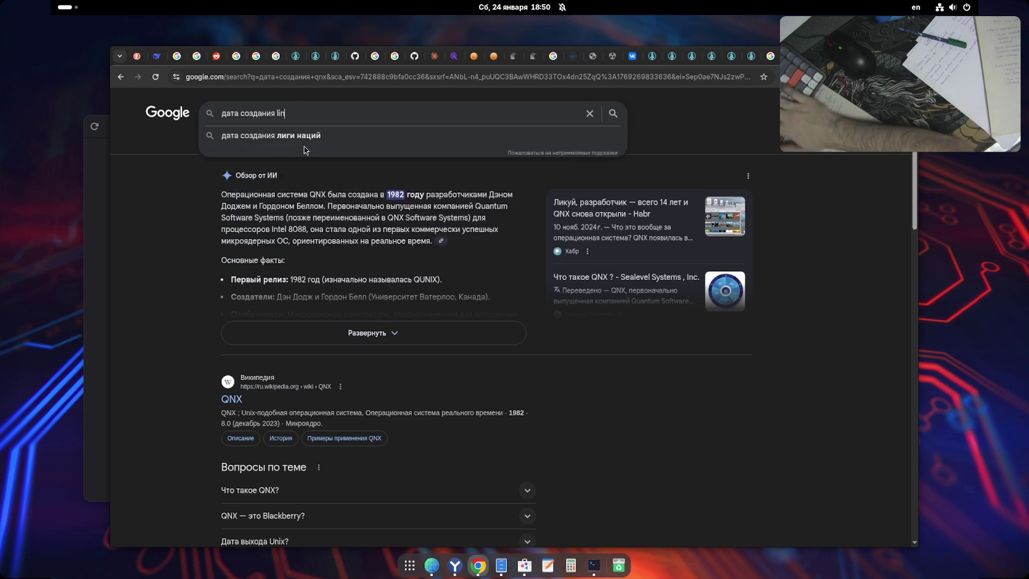
key("Return")
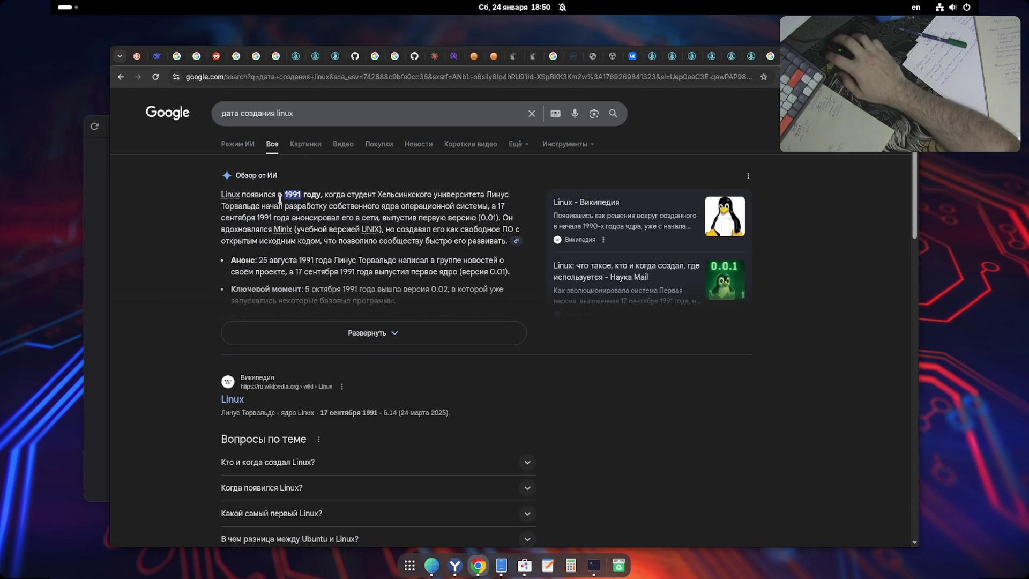
- Look over the Linux results and switch back to the DeepSeek tab
scroll(169, 345, "down", 7)
scroll(168, 375, "up", 6)
scroll(172, 417, "up", 3)
key("ctrl+2")
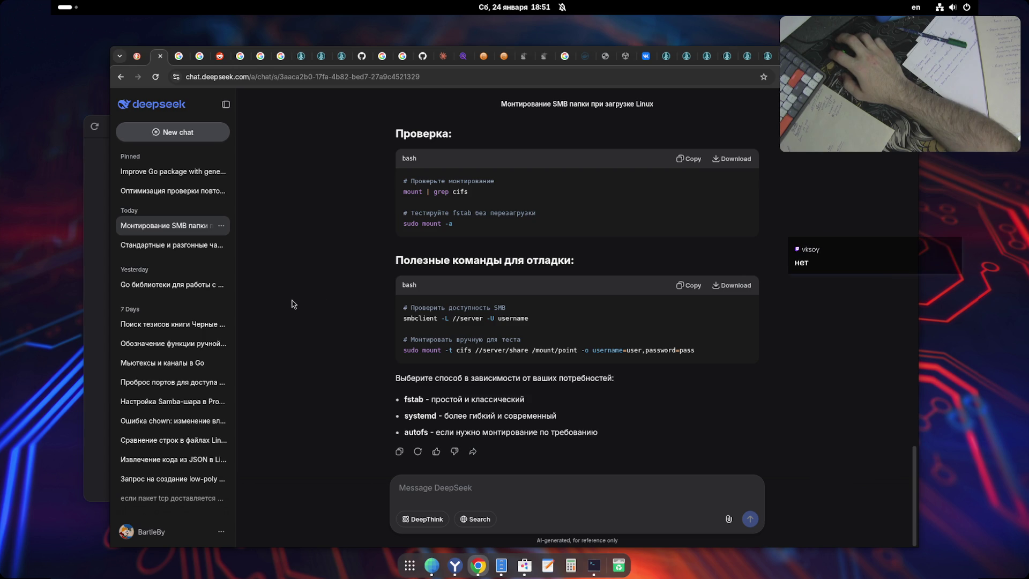
left_click_drag(406, 341, 521, 340)
left_click(419, 360)
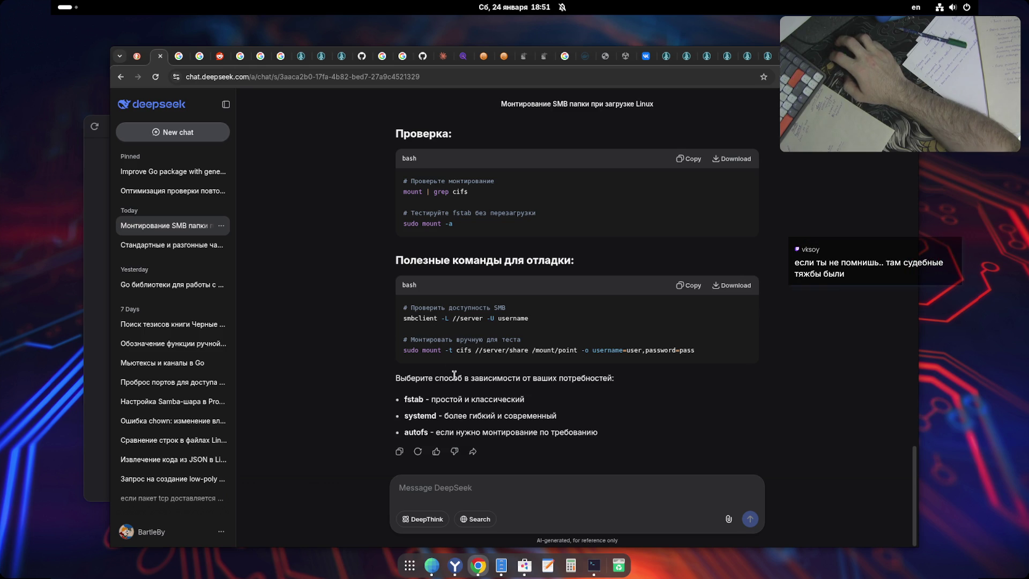
left_click_drag(416, 379, 609, 381)
left_click_drag(448, 399, 524, 400)
left_click(450, 417)
left_click_drag(451, 418, 561, 426)
left_click_drag(434, 433, 624, 438)
left_click(471, 429)
scroll(471, 429, "up", 20)
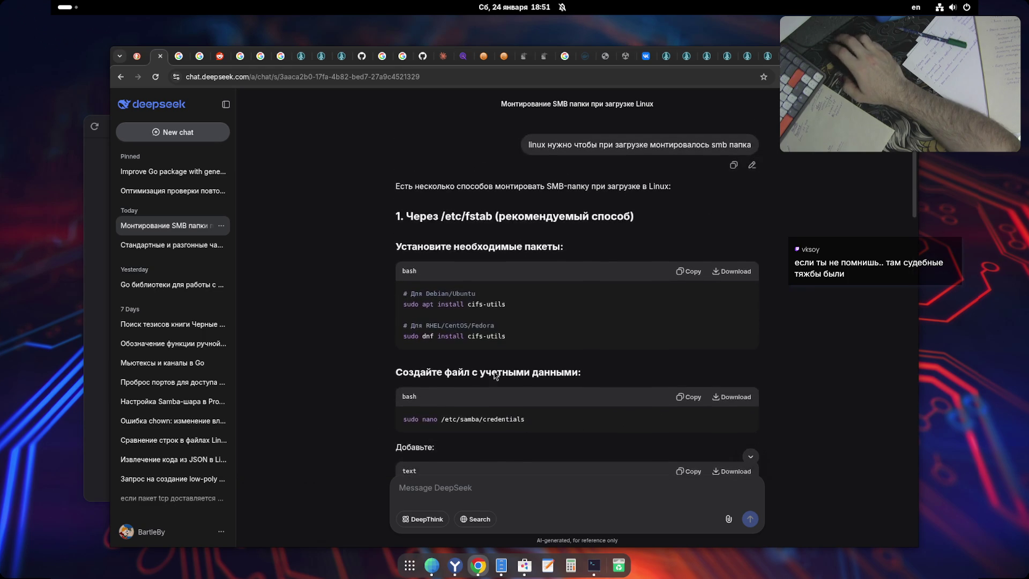
scroll(592, 370, "down", 20)
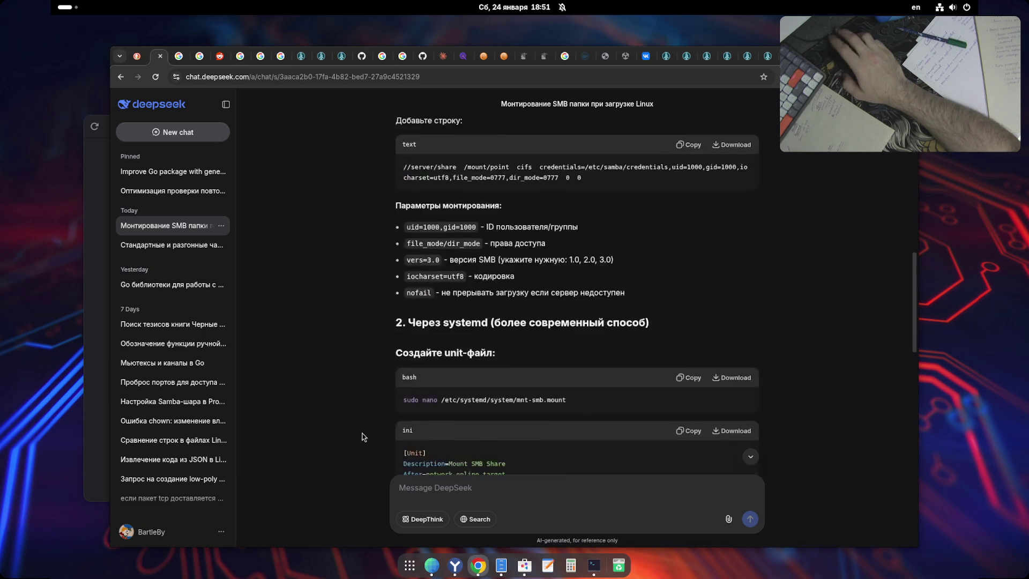
scroll(362, 437, "down", 2)
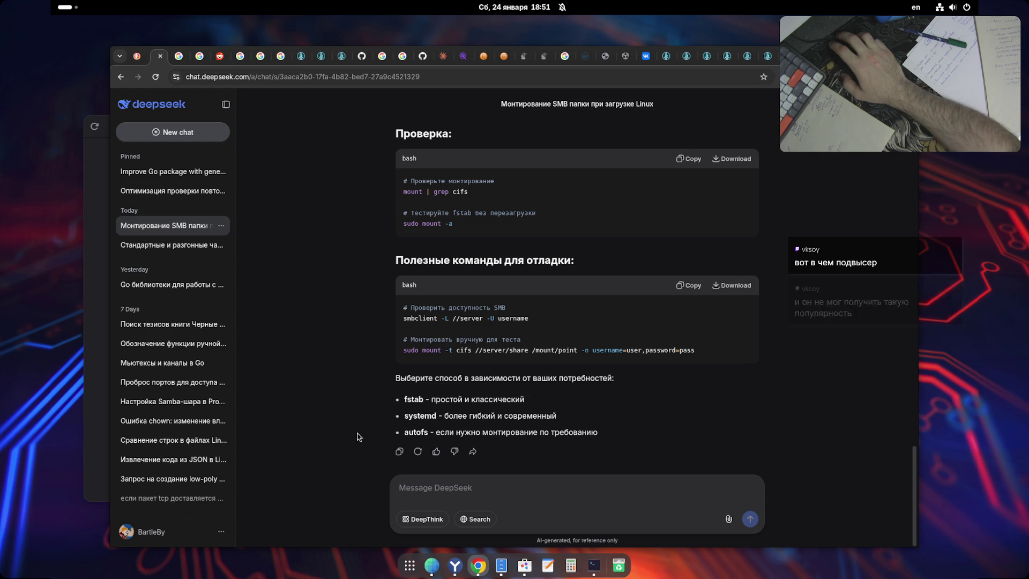
double_click(415, 401)
double_click(418, 417)
left_click(414, 436)
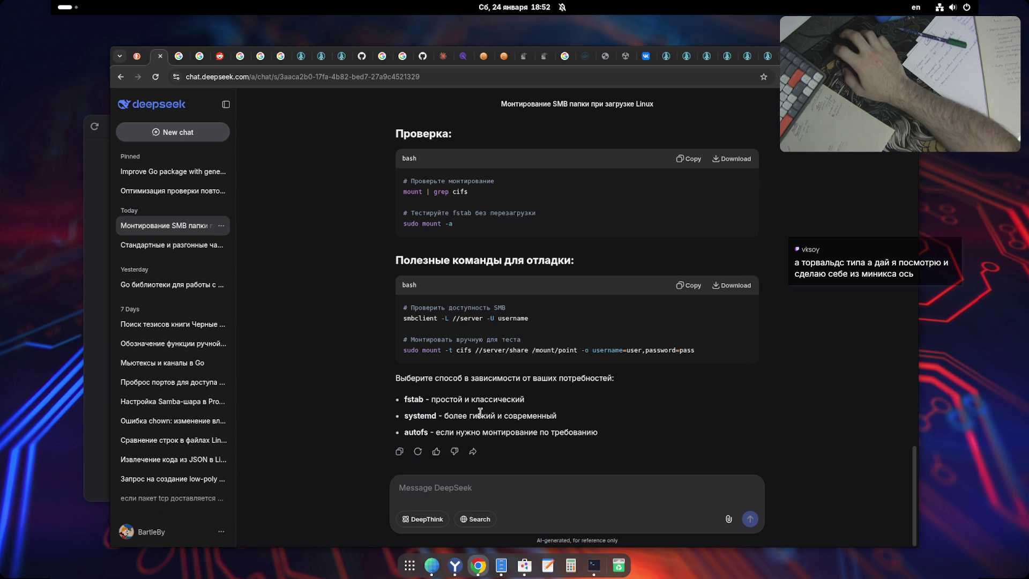
scroll(363, 445, "up", 15)
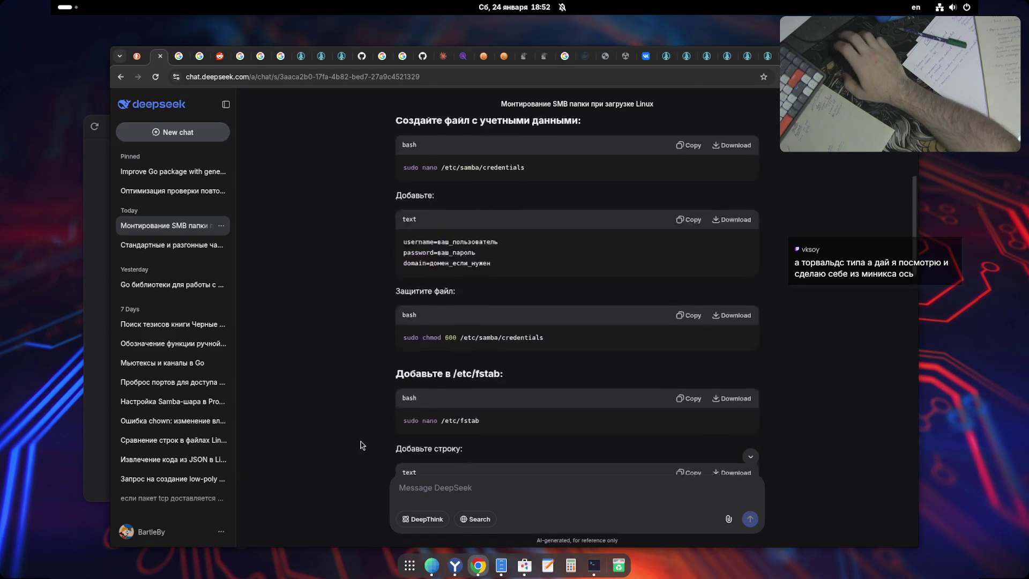
- Scroll up and briefly highlight 'fstab' in the first method heading
scroll(362, 444, "up", 5)
double_click(473, 215)
left_click(520, 232)
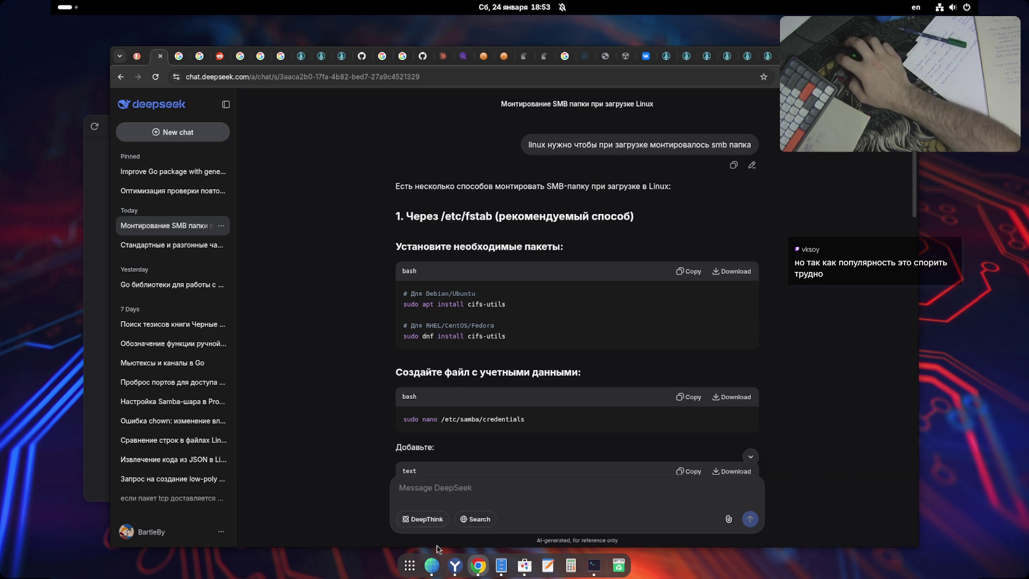
- Bring the Software updates window forward and minimise the browser with Super+H
left_click(409, 565)
left_click(409, 566)
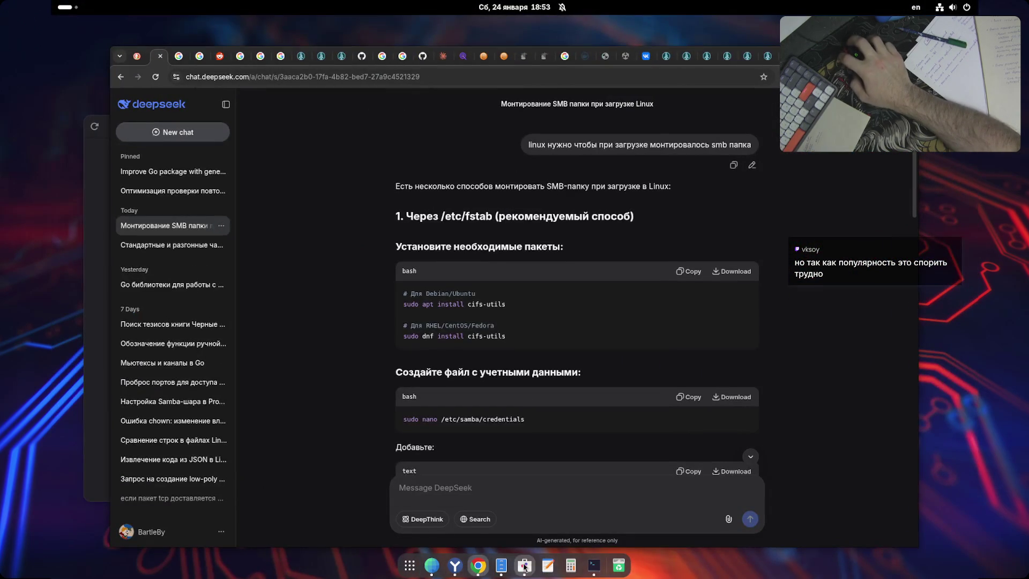
left_click(524, 565)
scroll(570, 395, "down", 10)
scroll(570, 395, "up", 10)
left_click(686, 119)
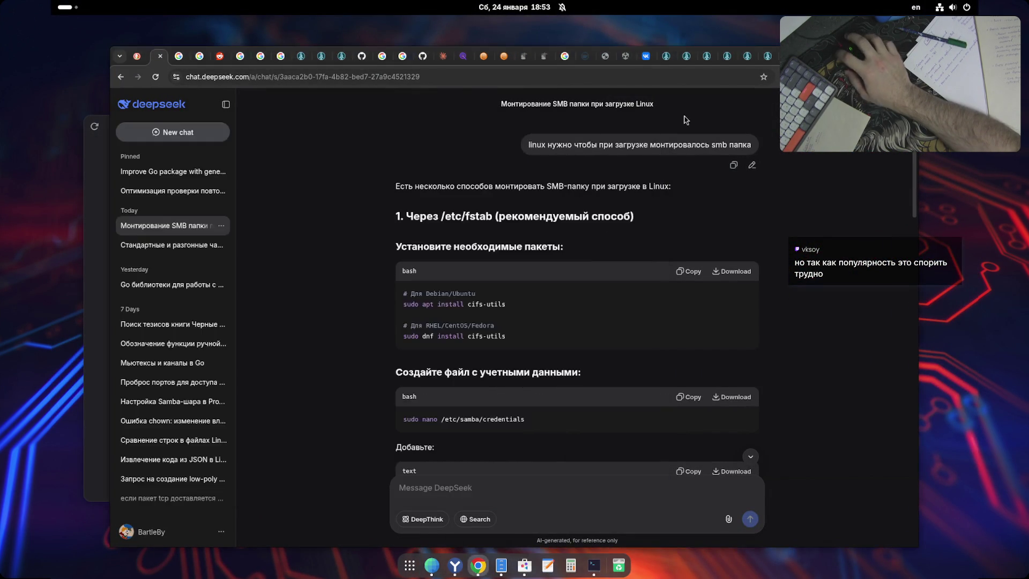
key("super+h")
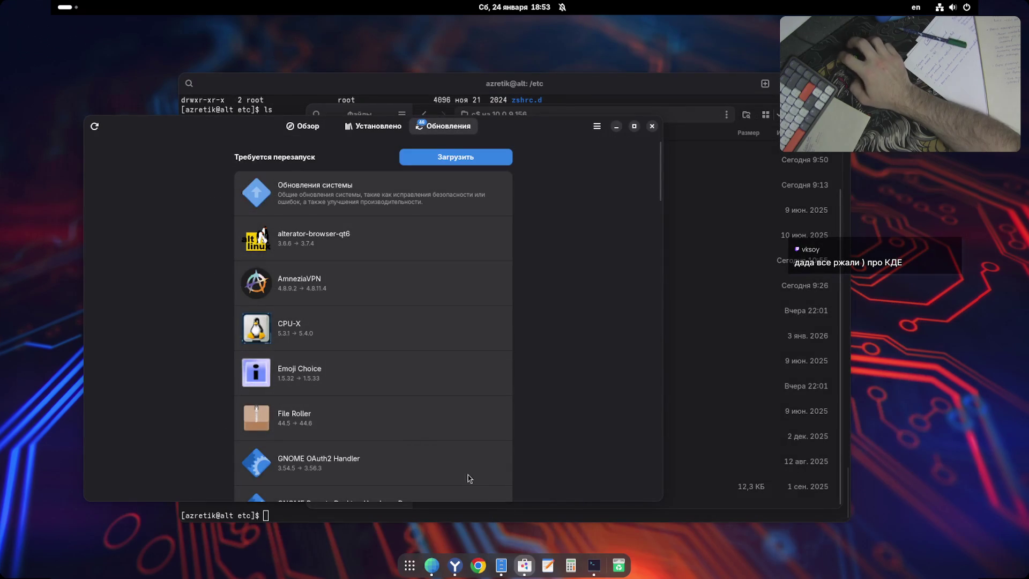
- Scroll the updates list and dismiss the keyring unlock request twice
scroll(468, 479, "down", 20)
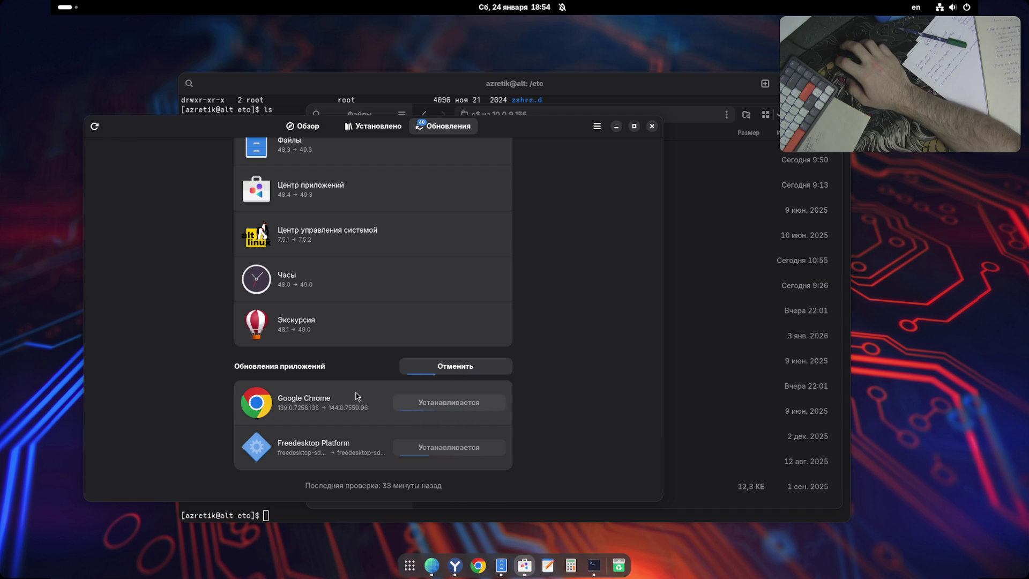
left_click(454, 566)
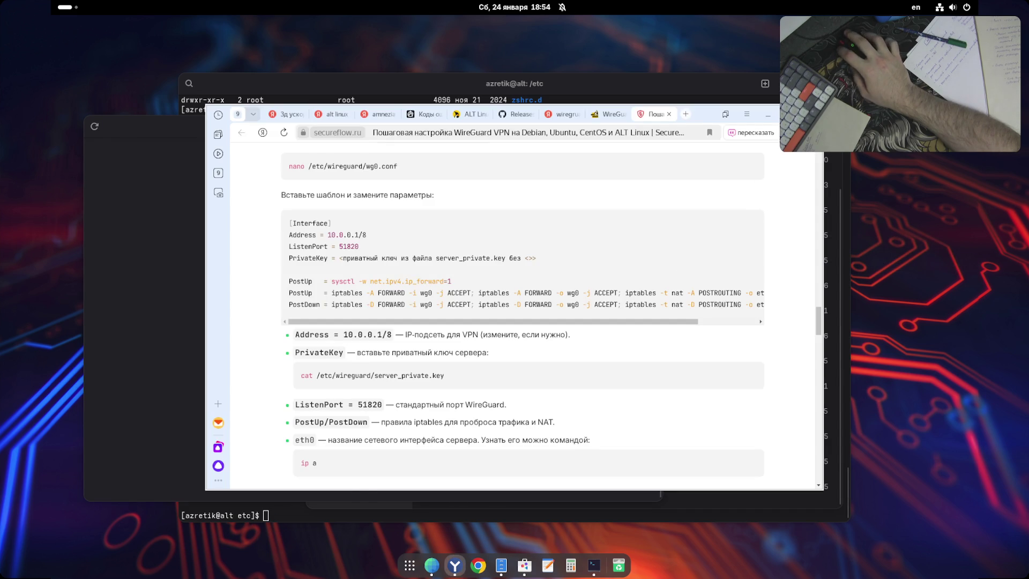
left_click(455, 565)
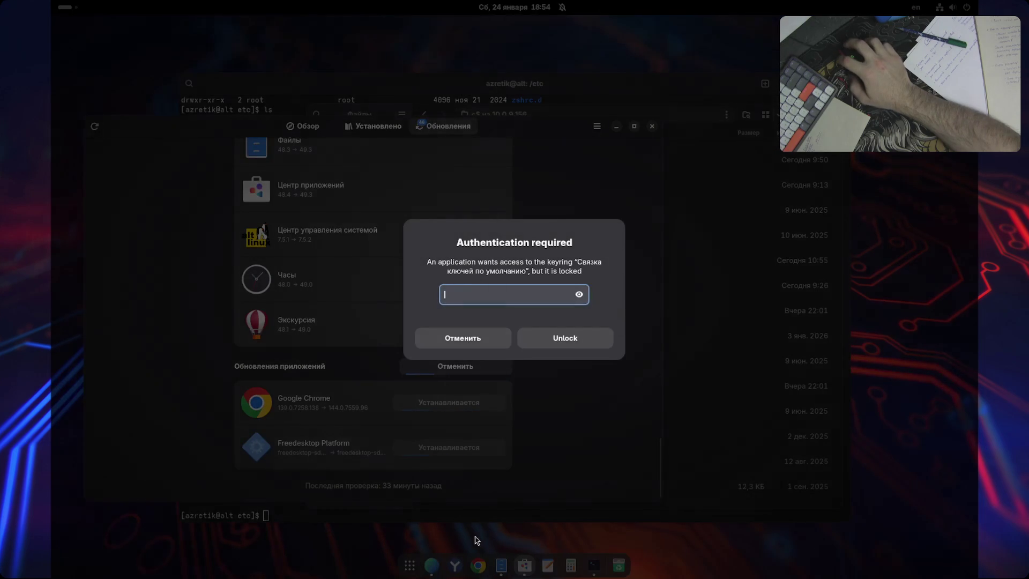
left_click(477, 340)
left_click(498, 343)
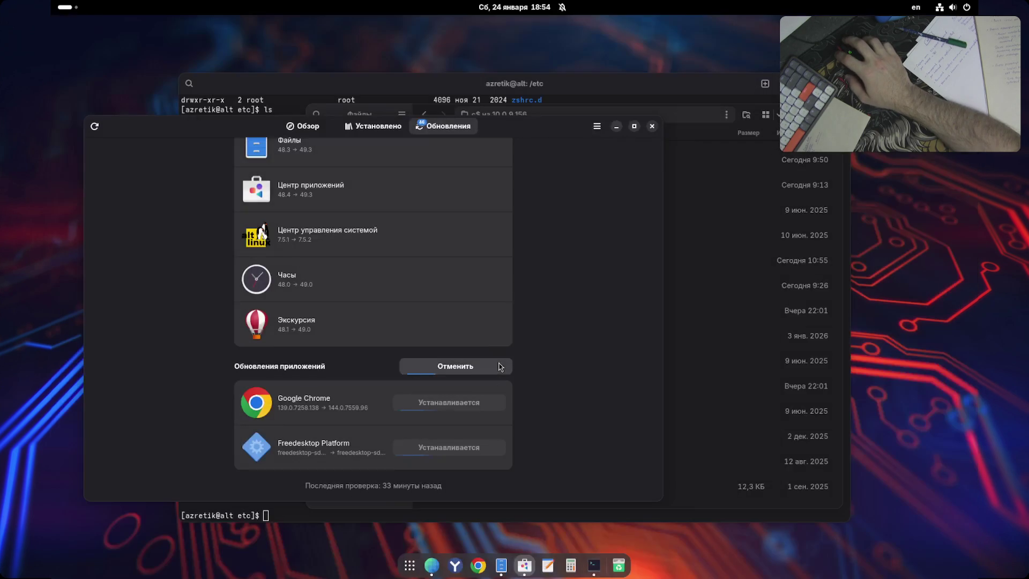
- Hide the GitHub browser window and launch UserPasswd from the app overview
left_click(478, 565)
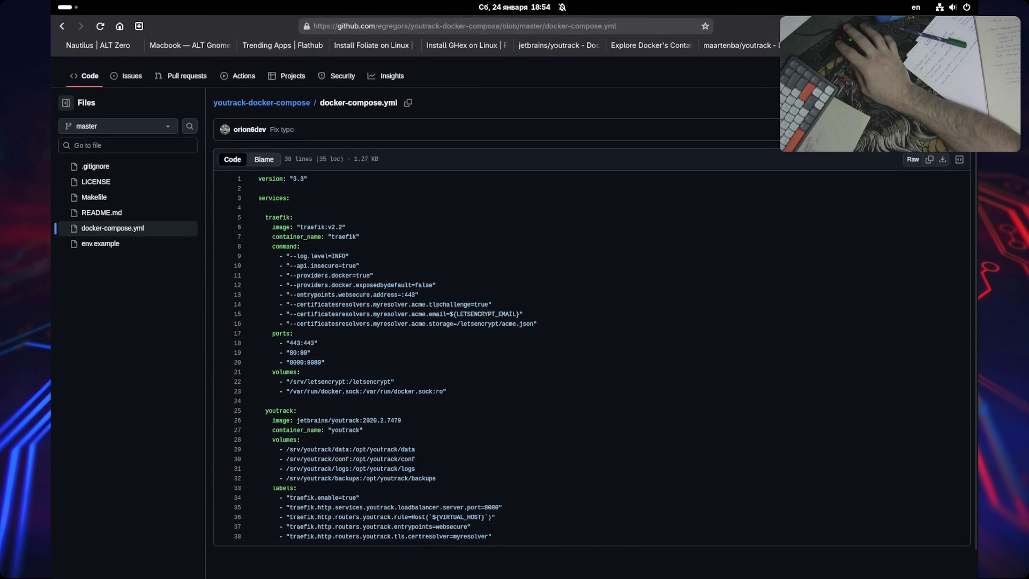
key("super+h")
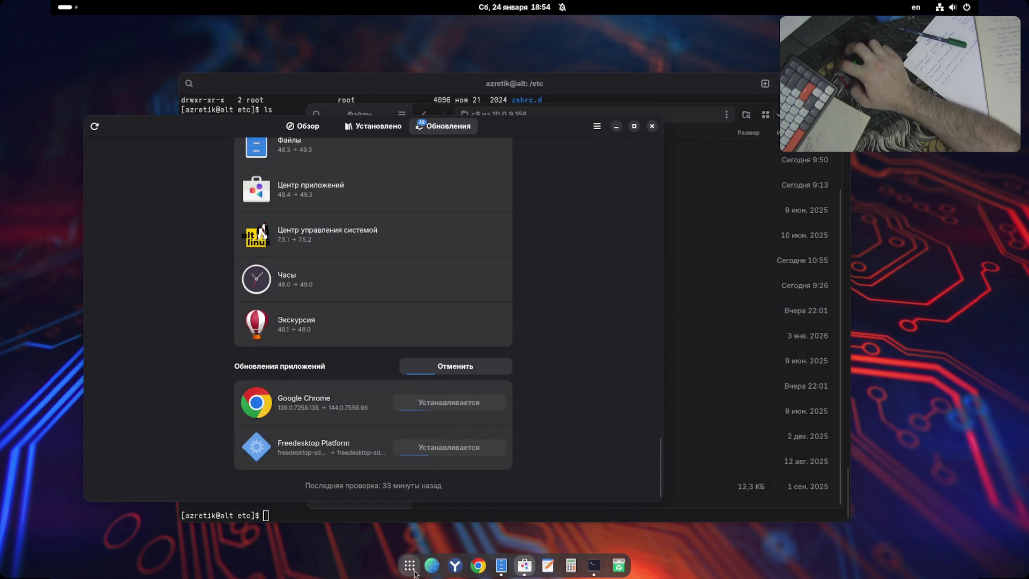
left_click(412, 570)
left_click(648, 472)
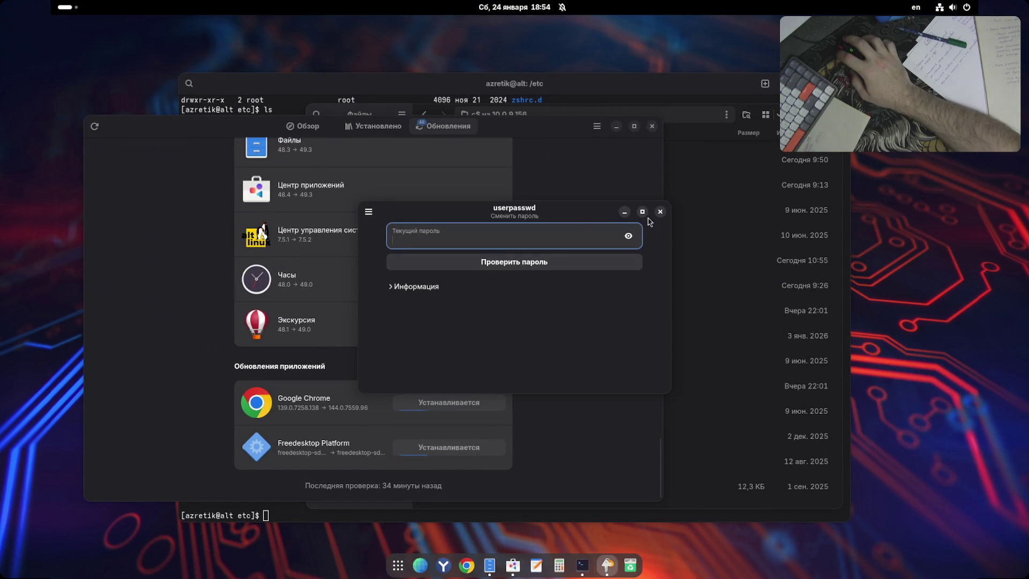
- Close the UserPasswd window and leave the app grid to return to the updates list
left_click(660, 211)
left_click(398, 565)
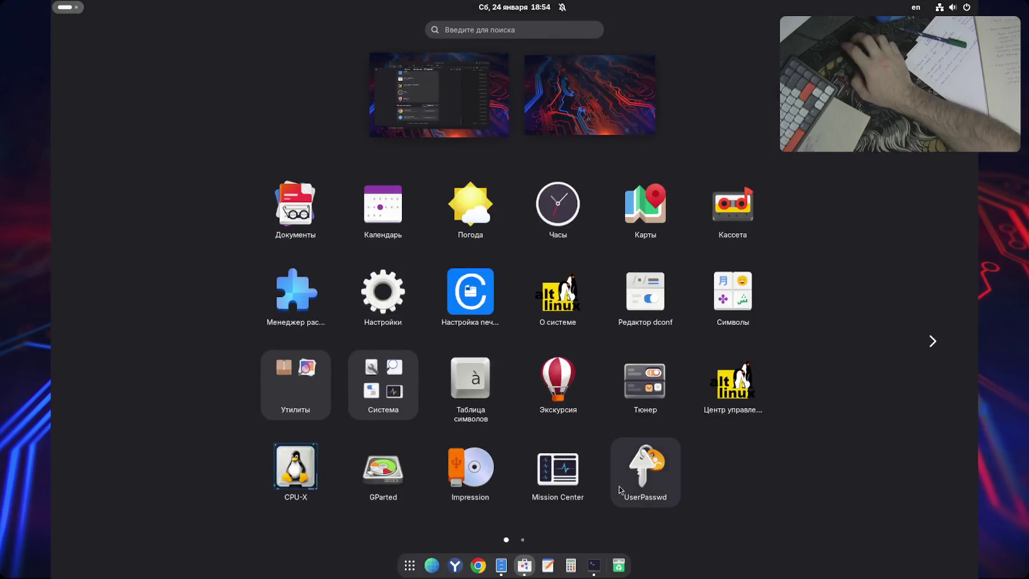
scroll(706, 469, "down", 1)
scroll(707, 471, "up", 1)
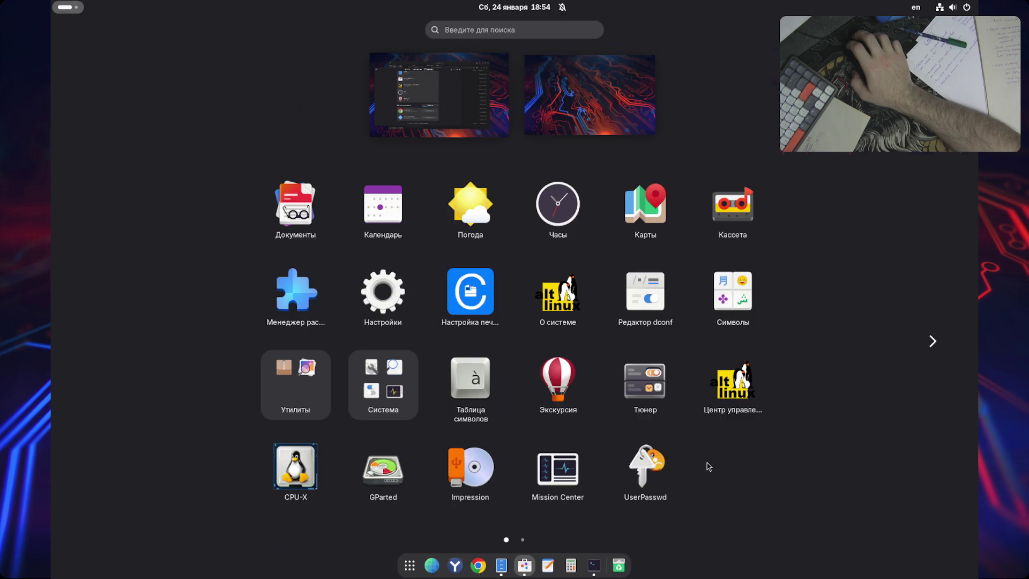
left_click(708, 466)
scroll(557, 399, "up", 15)
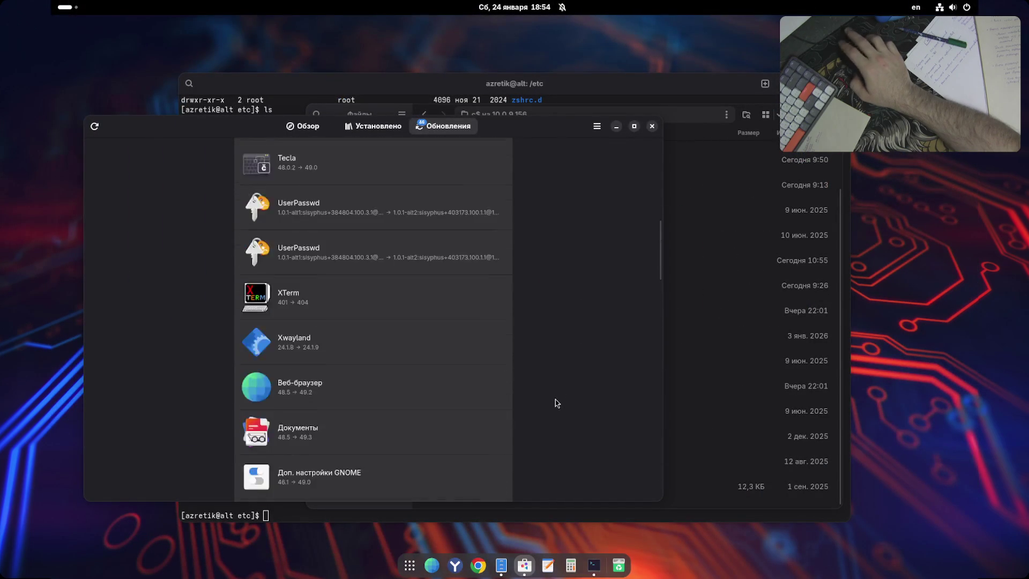
scroll(555, 404, "up", 10)
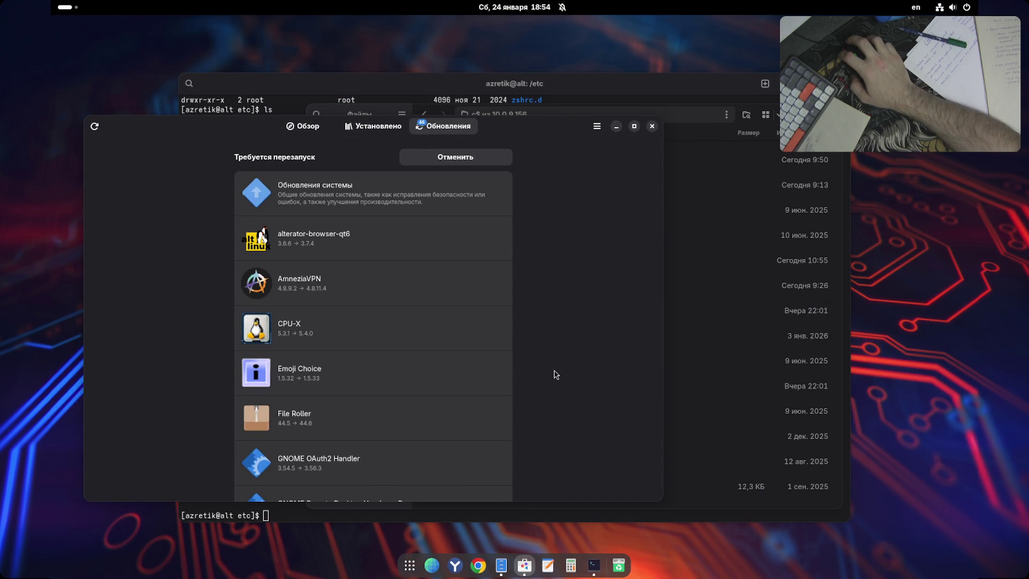
scroll(563, 354, "down", 5)
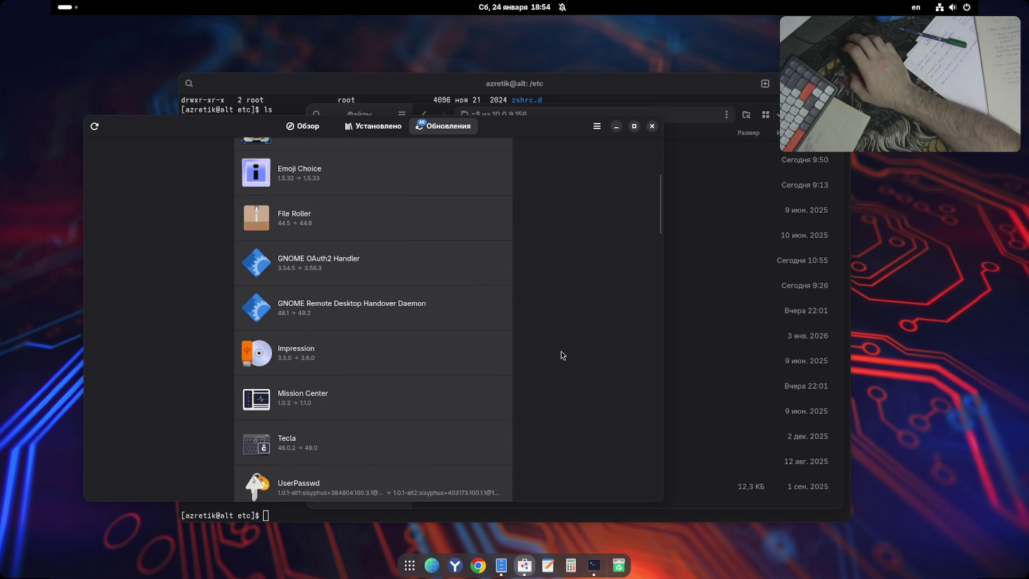
scroll(563, 355, "down", 7)
scroll(562, 357, "down", 15)
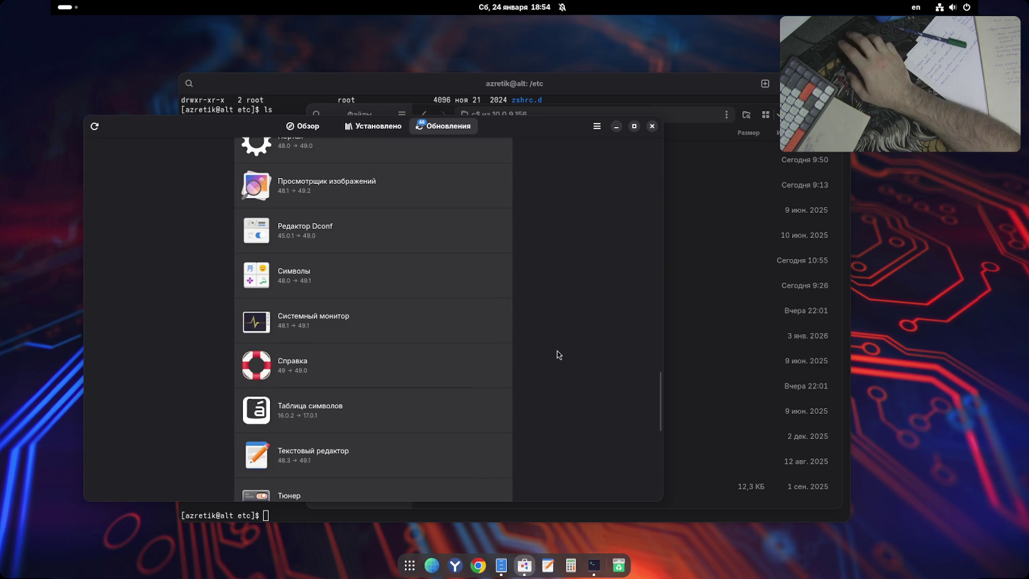
scroll(559, 355, "down", 10)
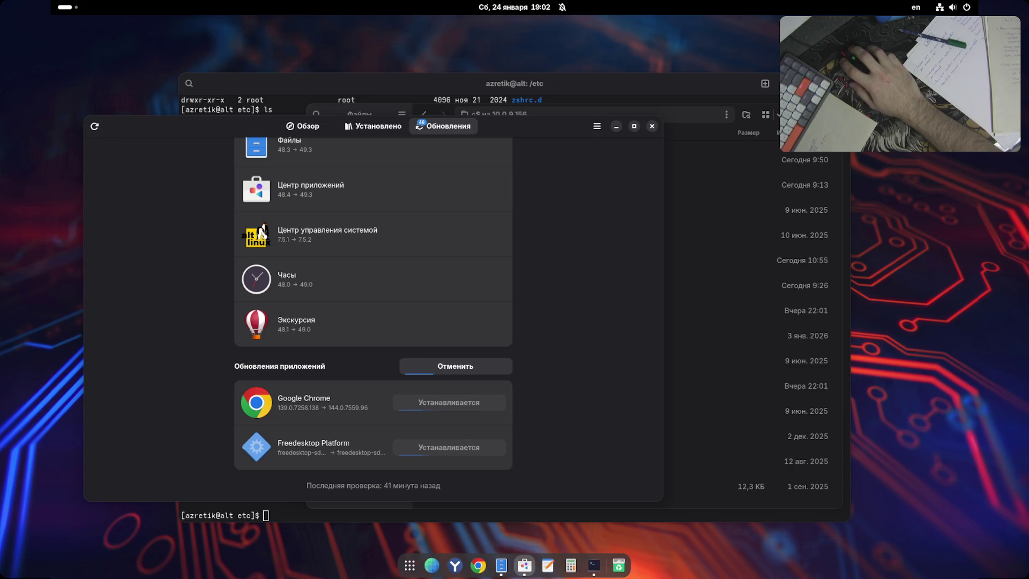
- Look through GNOME Software's Installed page and then its Updates page
scroll(588, 355, "up", 5)
scroll(588, 355, "up", 15)
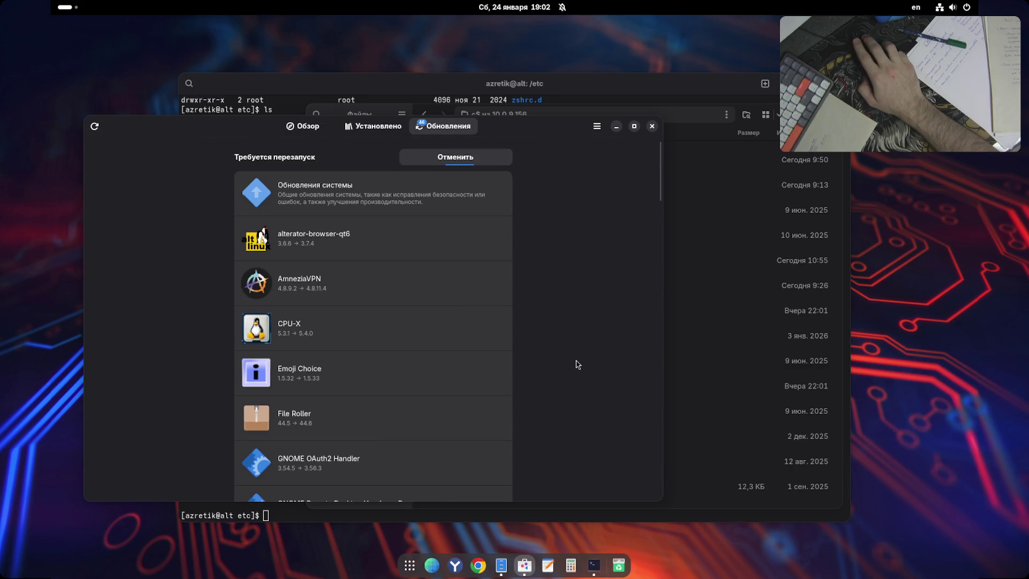
scroll(577, 364, "down", 20)
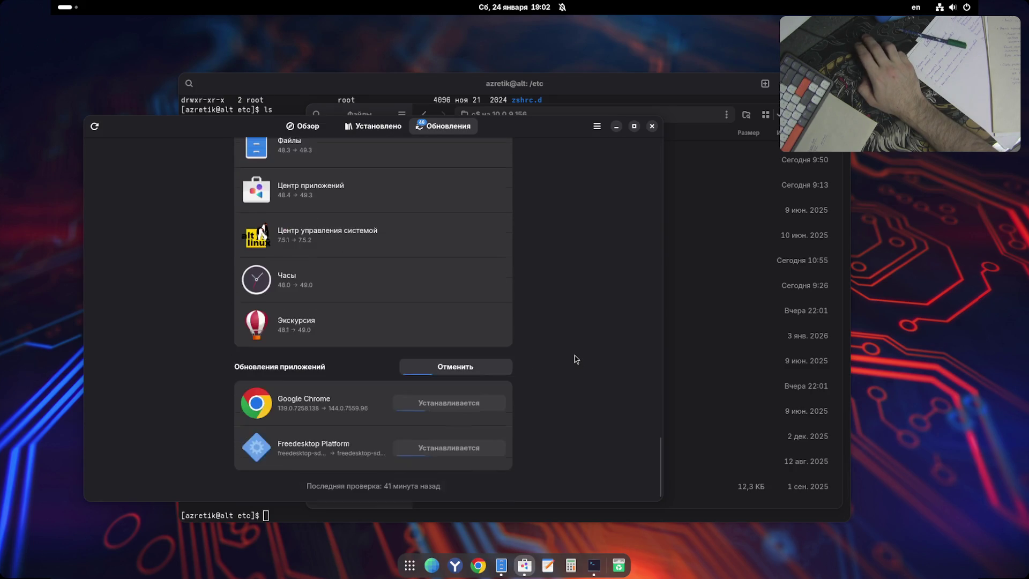
left_click(374, 129)
left_click(443, 126)
left_click(361, 131)
scroll(416, 335, "down", 6)
scroll(416, 342, "up", 6)
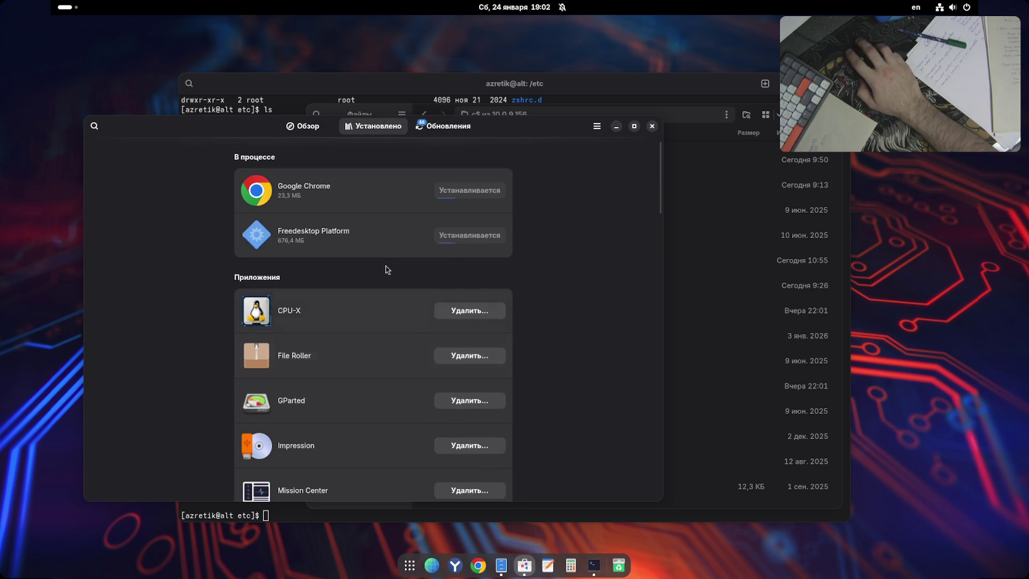
left_click(310, 131)
left_click(423, 127)
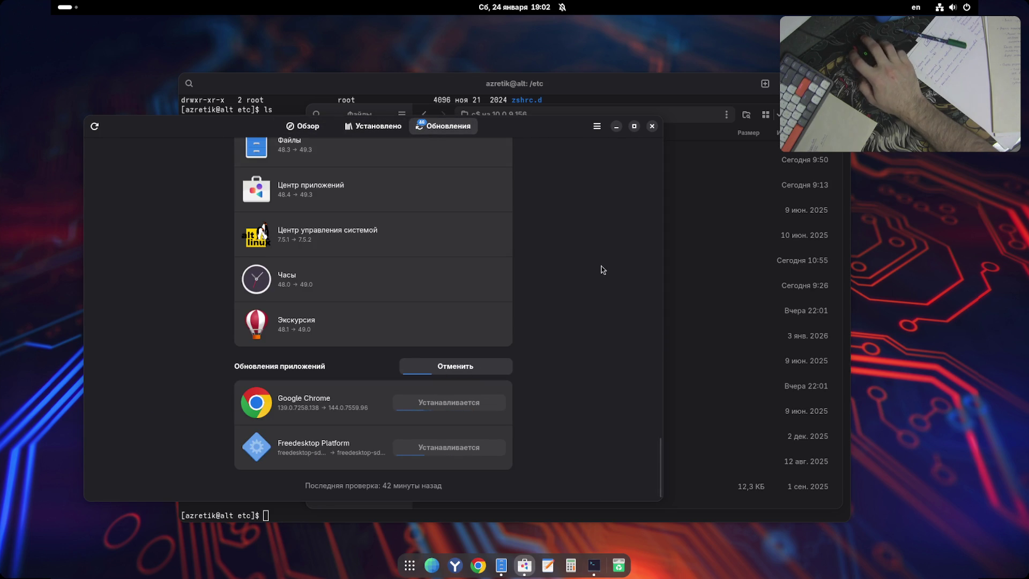
- From the Обзор page, search the app catalogue for 'obdisian'
left_click(303, 126)
scroll(449, 376, "down", 8)
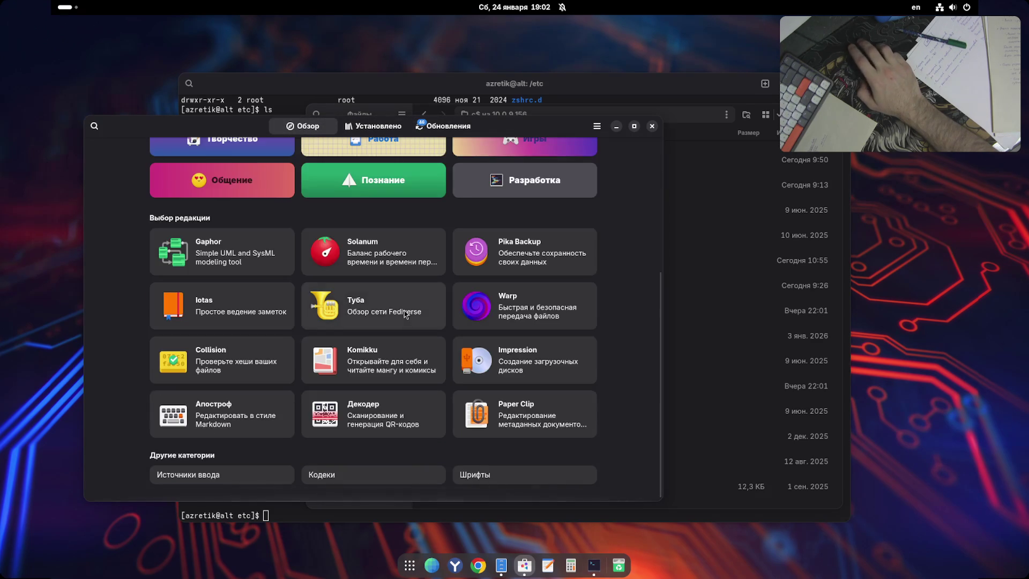
scroll(334, 499, "up", 8)
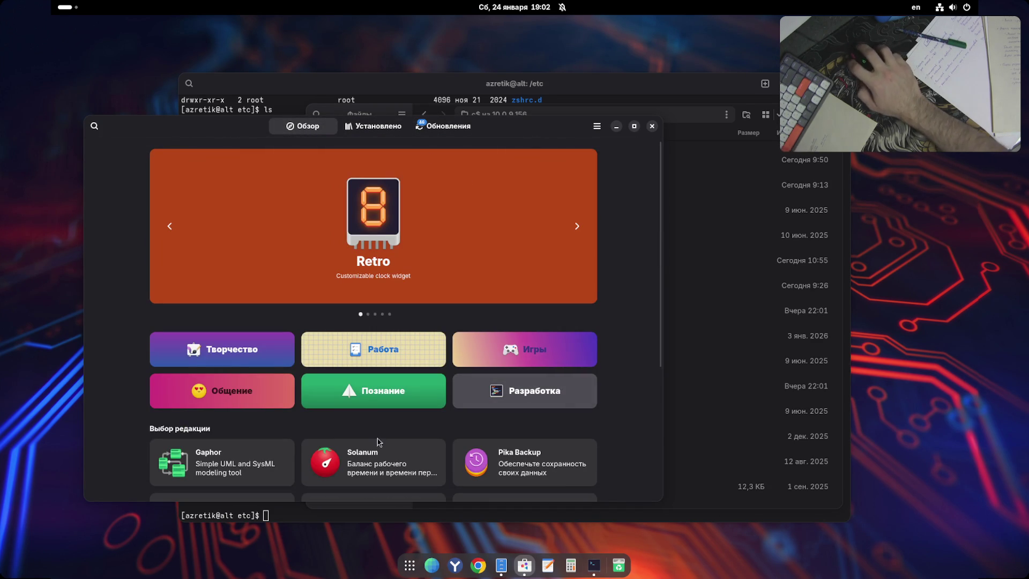
left_click(97, 128)
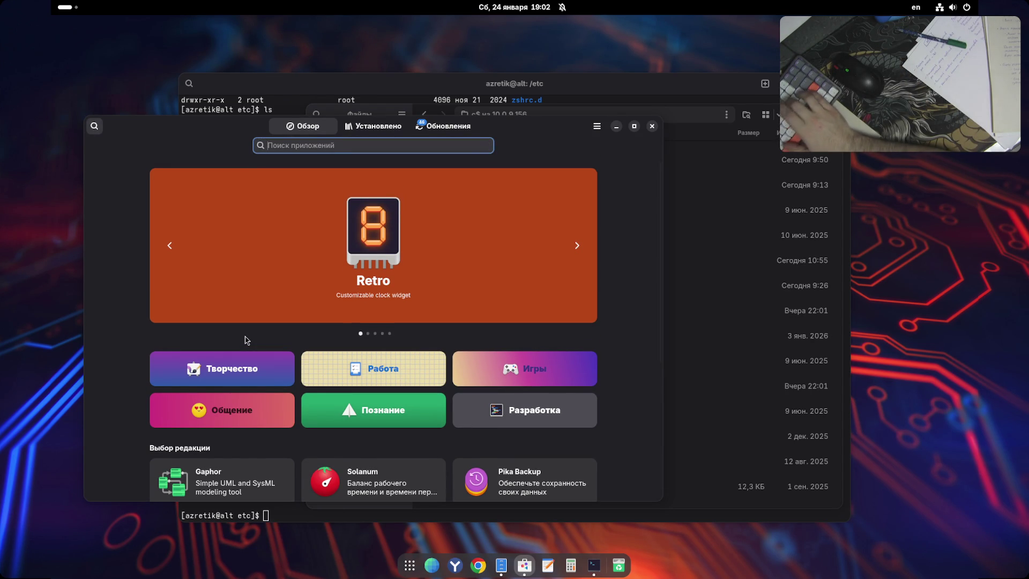
type("obdisian")
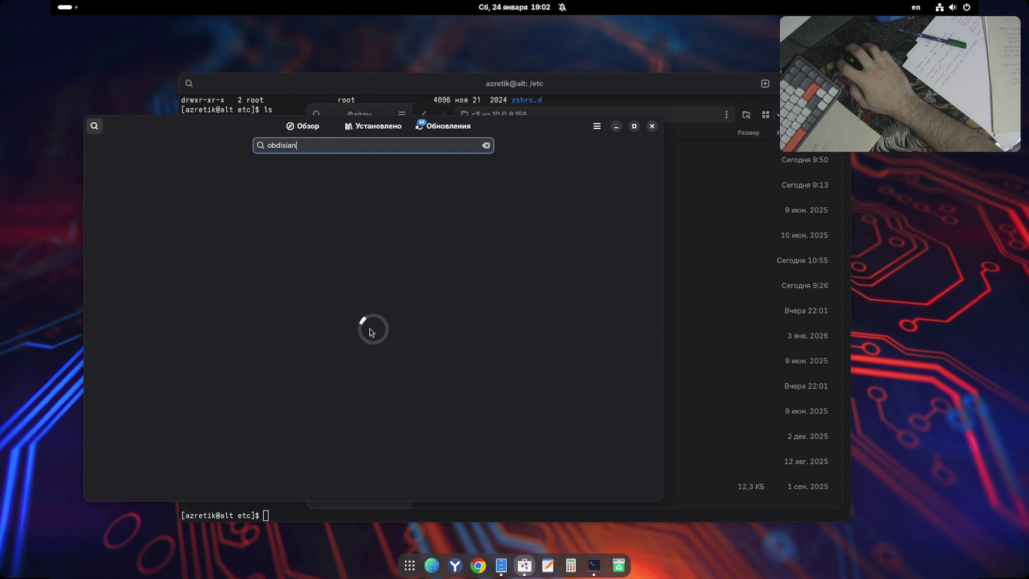
- Close Software and the terminal, restart with updates via the power menu, then boot Sisyphus
left_click(651, 126)
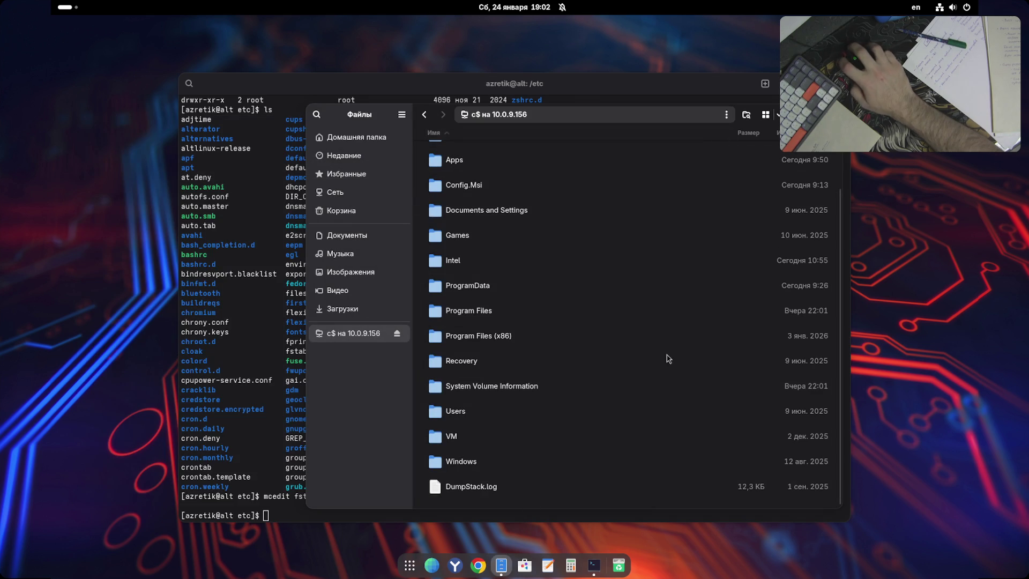
left_click(670, 100)
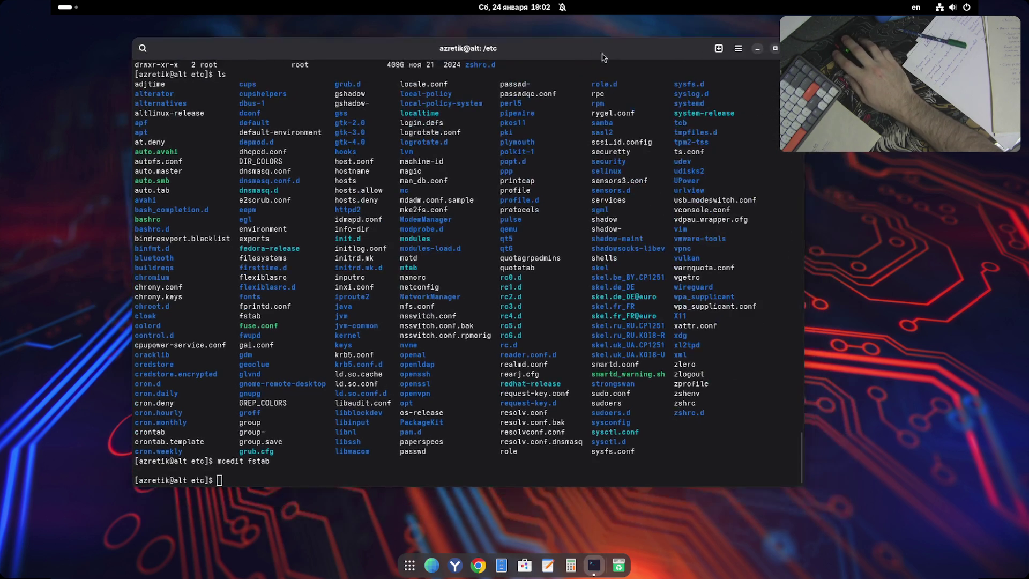
key("ctrl+d")
left_click(967, 7)
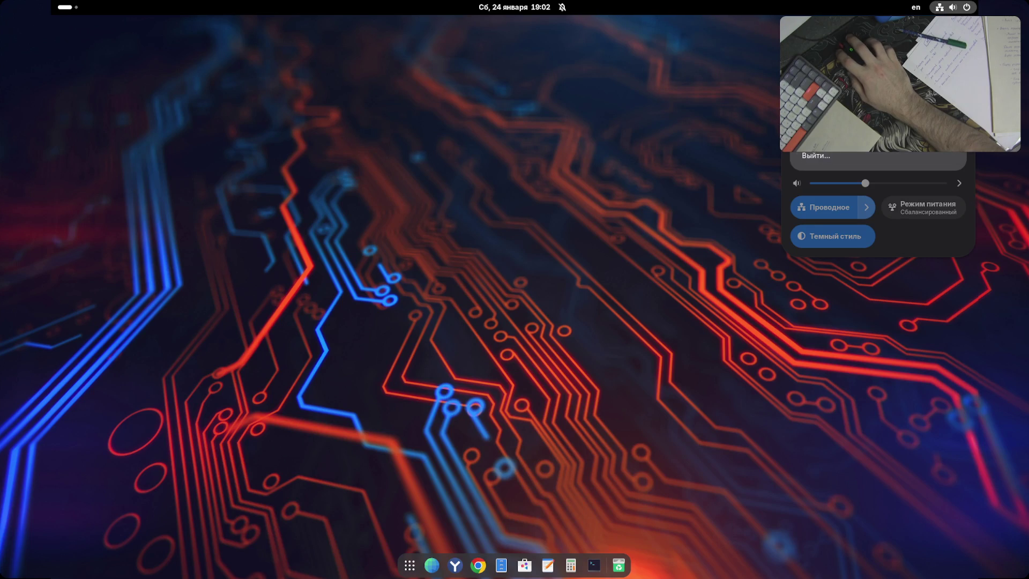
left_click(836, 113)
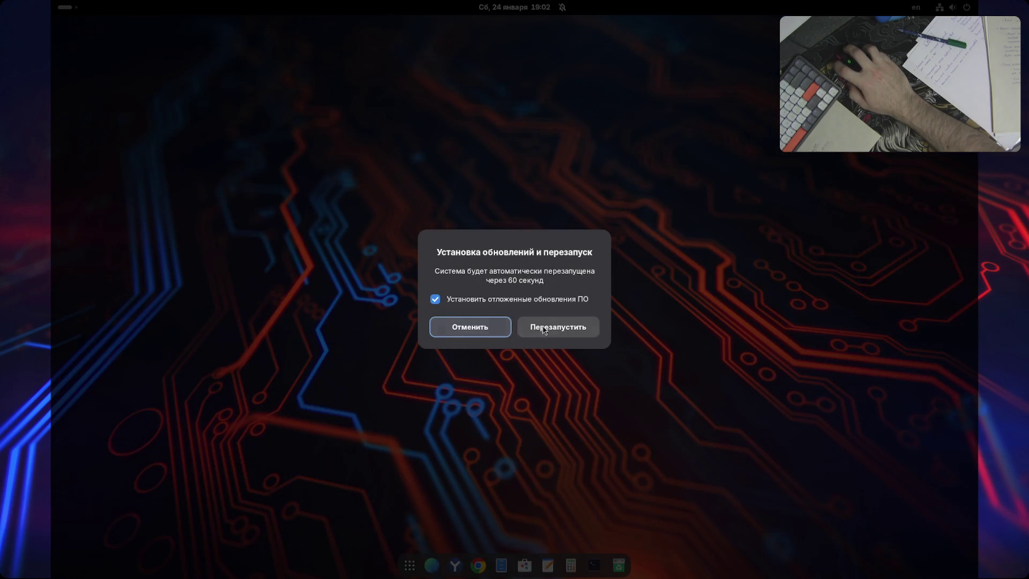
left_click(544, 328)
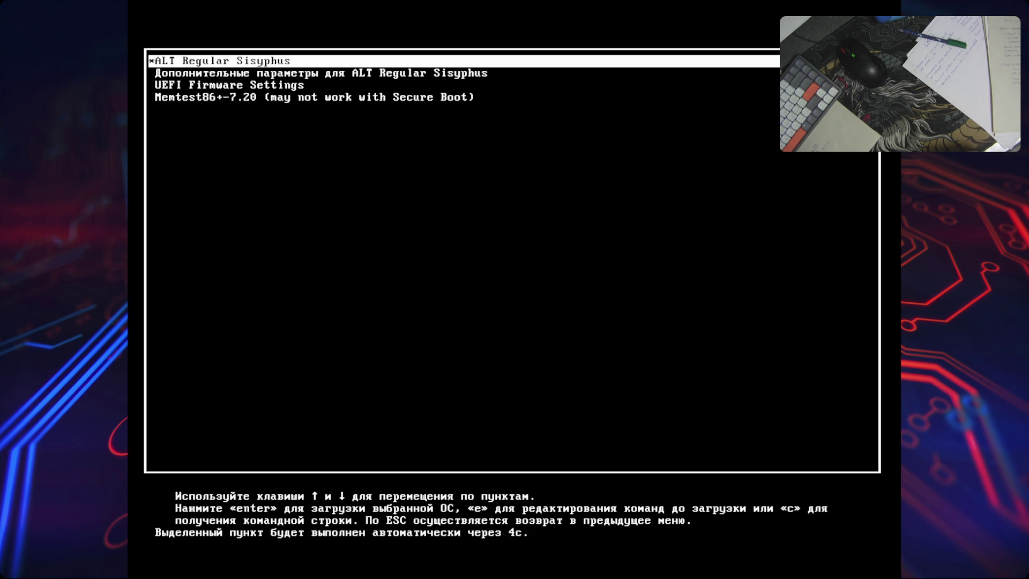
key("Return")
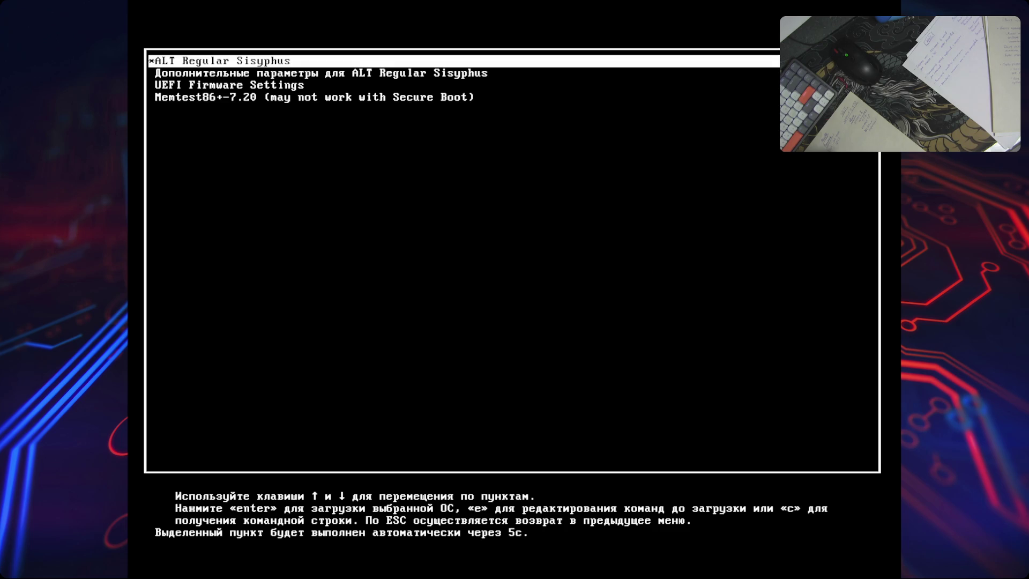
- Start the ALT Regular Sisyphus entry from the GRUB menu
key("Return")
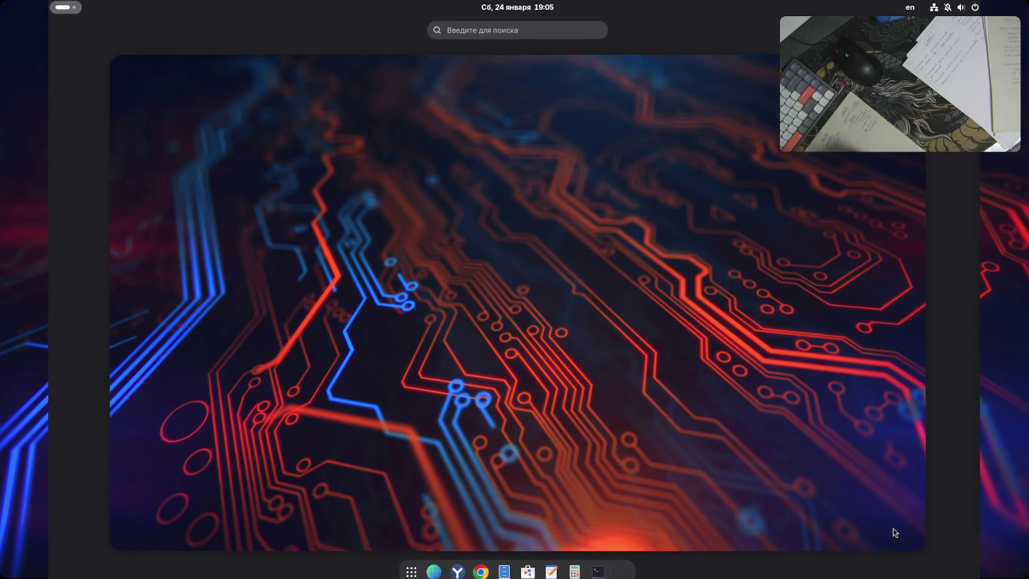
- Launch Software, check the Установлено page, and return to Обзор
left_click(538, 284)
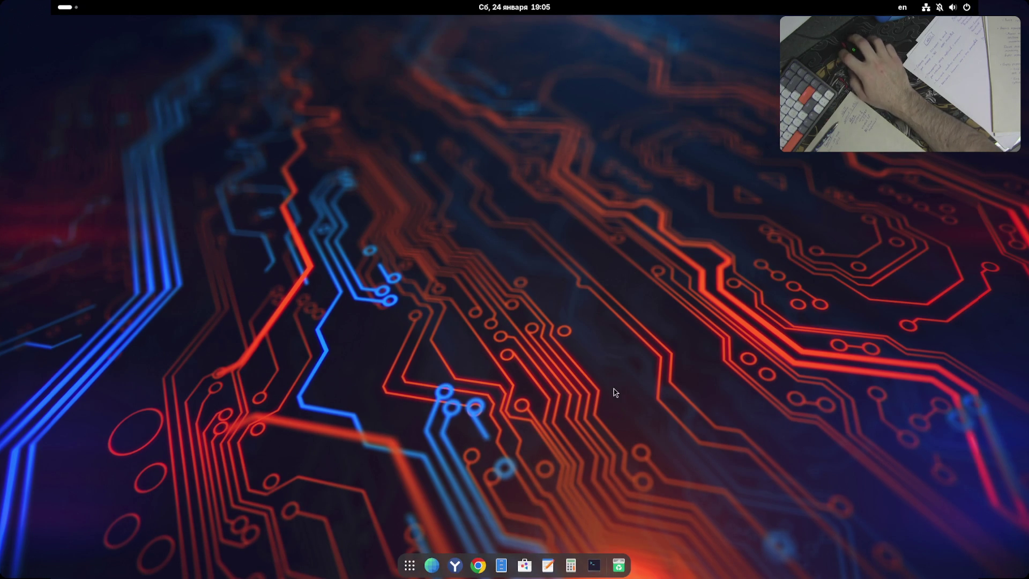
left_click(524, 565)
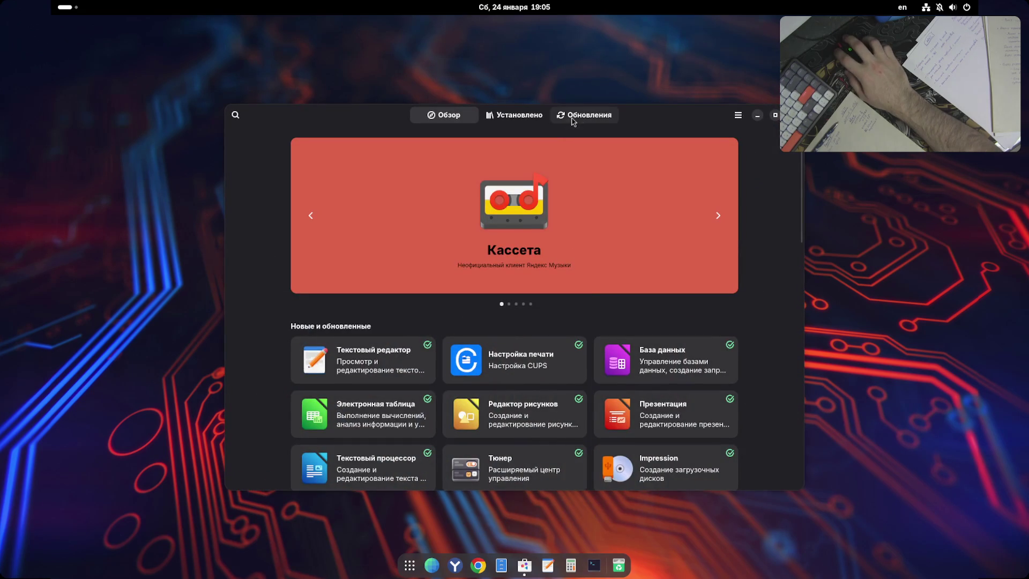
left_click(528, 117)
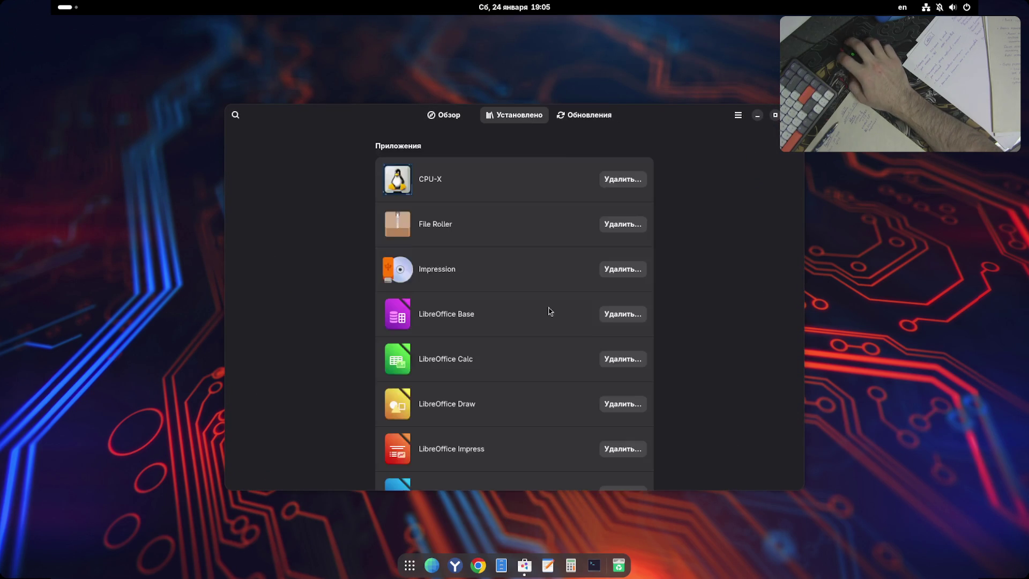
left_click(575, 119)
left_click(467, 119)
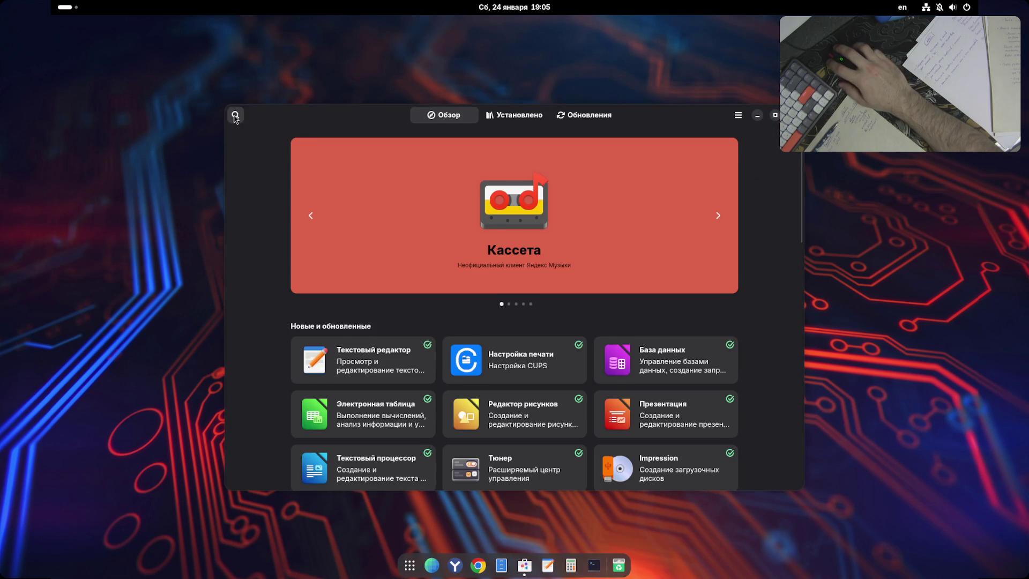
- Search for 'obsidian', finding no app, and quit Software with Ctrl+Q
left_click(236, 115)
type("zoom")
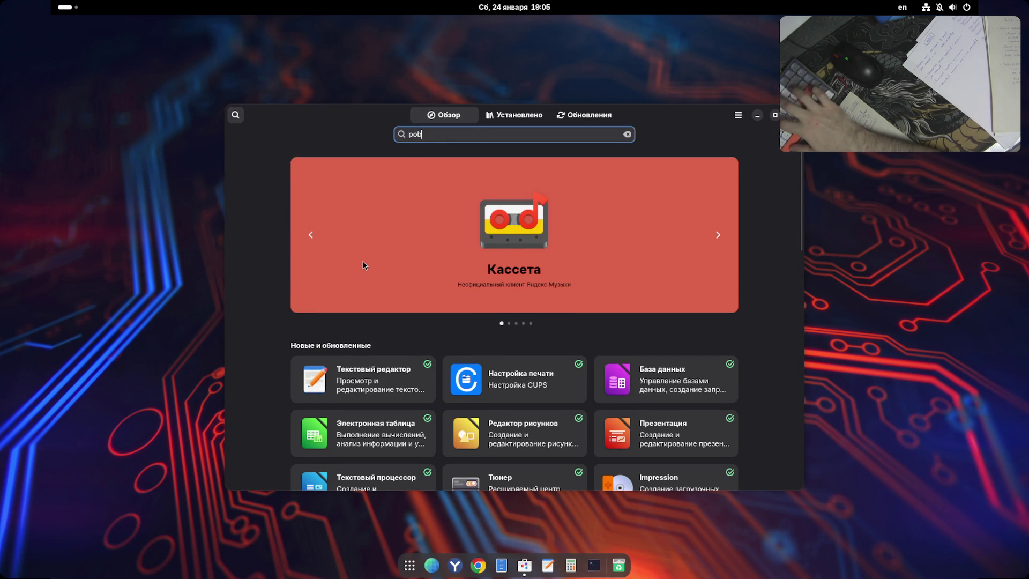
key("BackSpace")
key("BackSpace")
key("BackSpace")
type("obsidian")
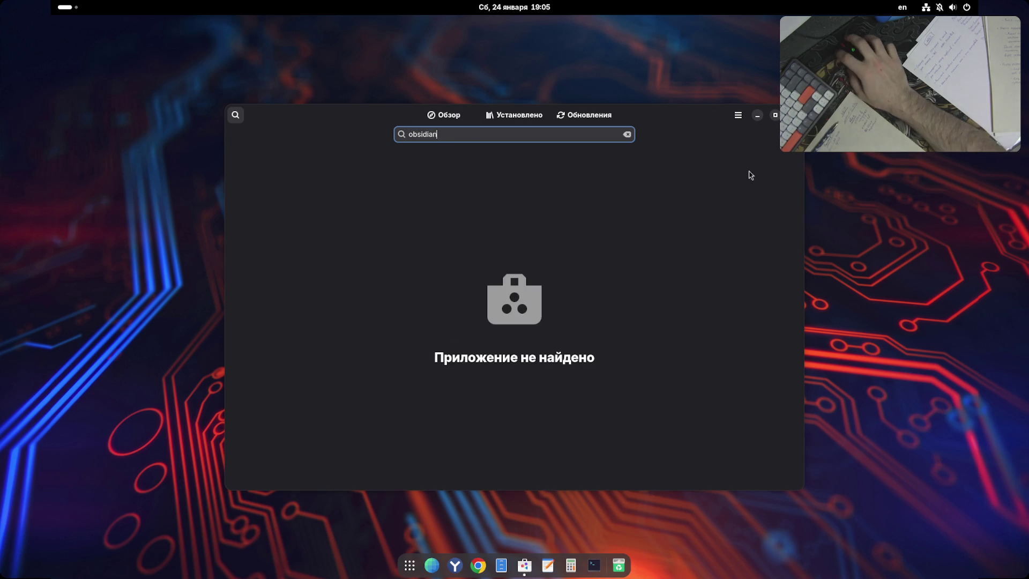
key("ctrl+q")
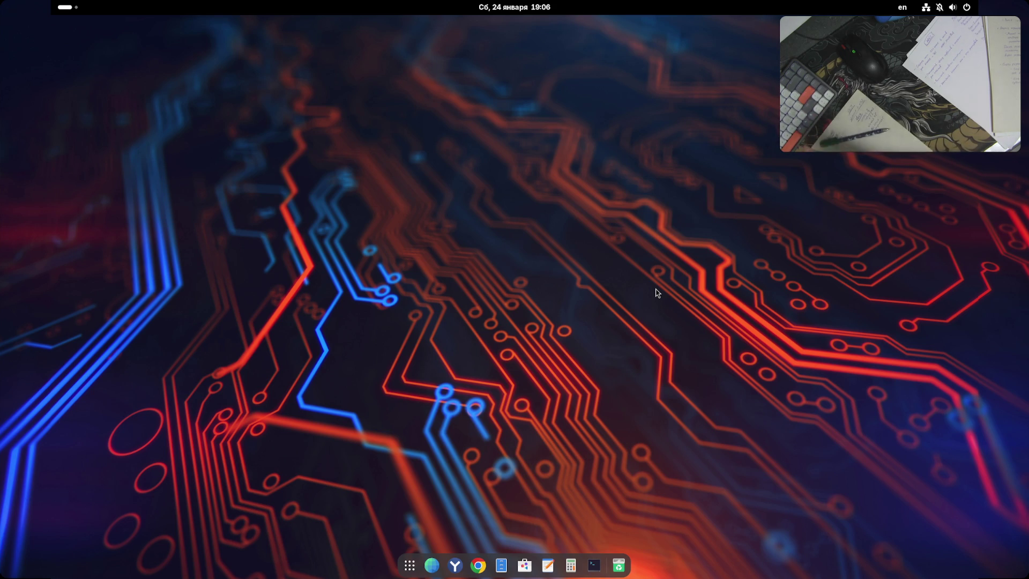
left_click(478, 565)
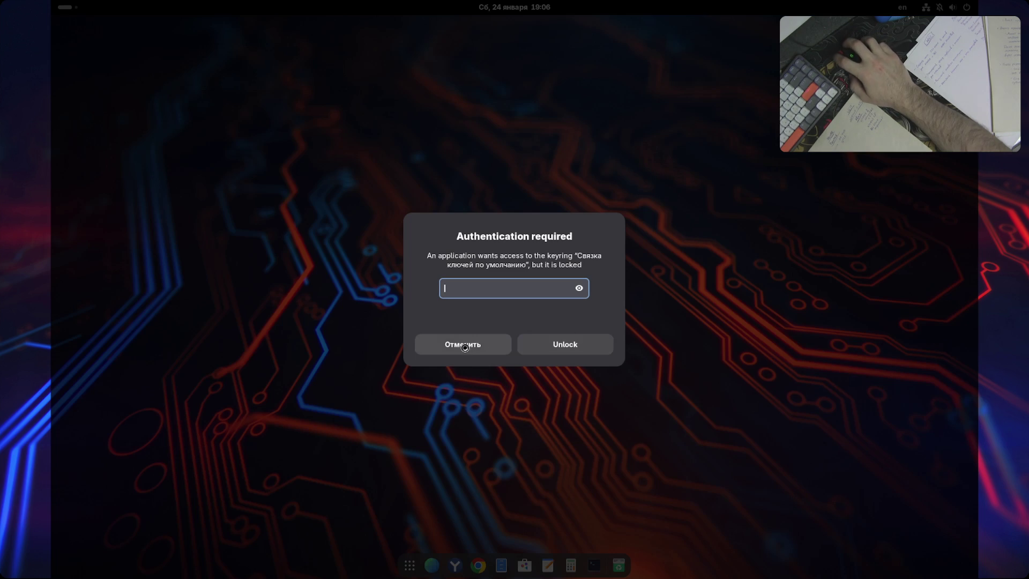
- Try the keyring password in the Authentication required dialog, then cancel with Отменить after rejection
type("**********")
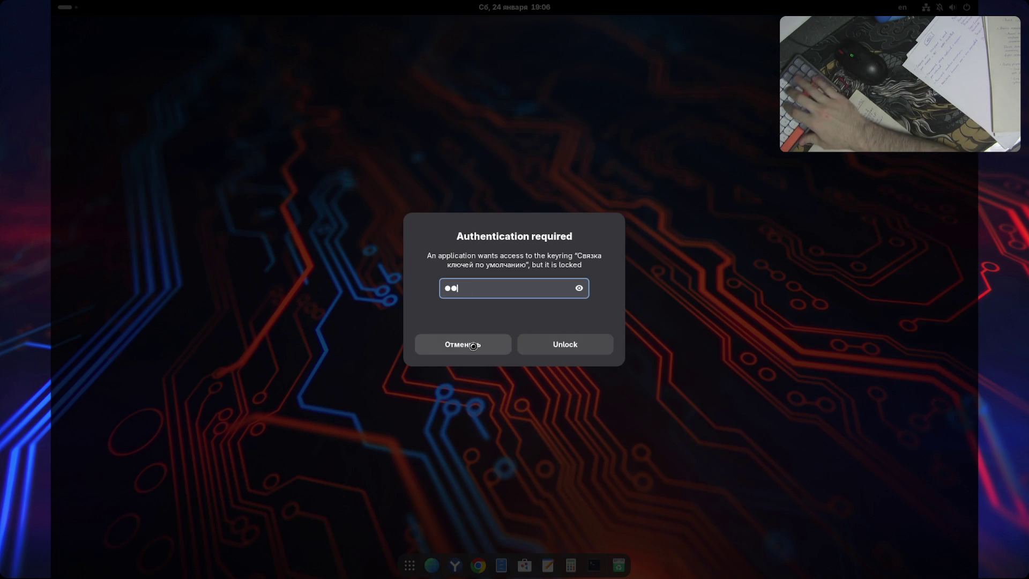
key("Return")
type("***")
key("BackSpace")
key("BackSpace")
key("BackSpace")
type("*****")
key("BackSpace")
key("BackSpace")
key("BackSpace")
type("***")
key("BackSpace")
key("BackSpace")
key("BackSpace")
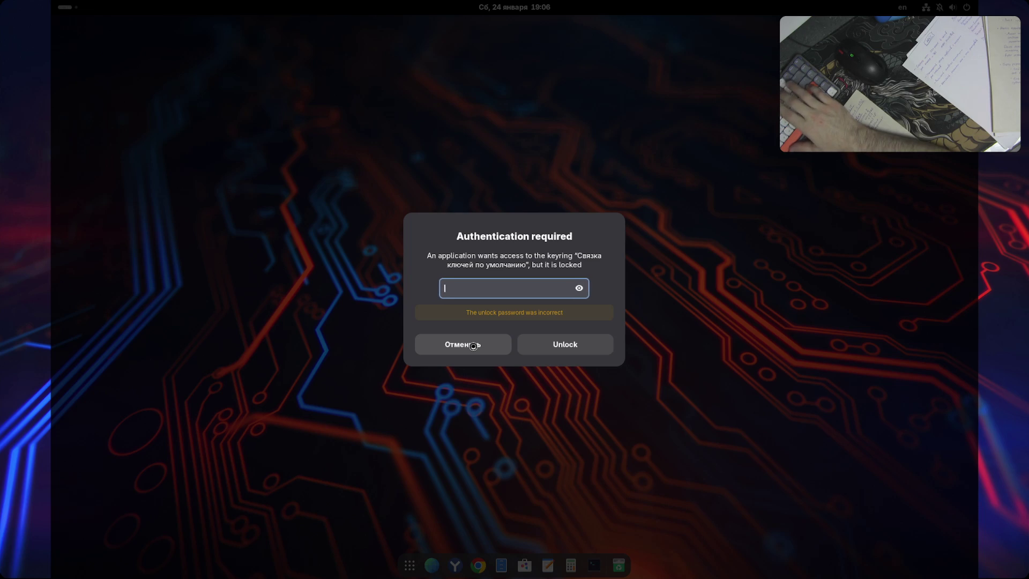
key("Return")
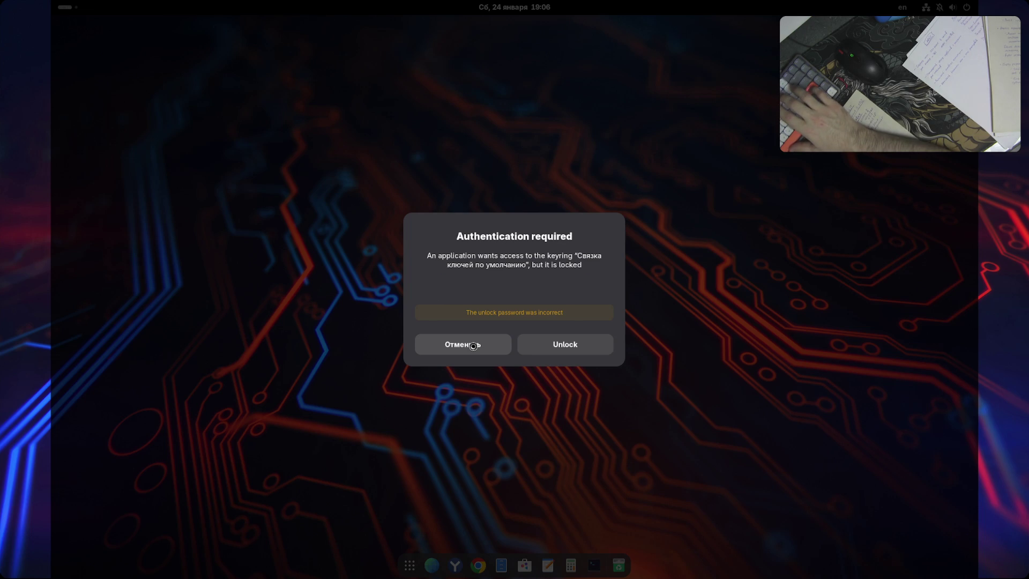
left_click(476, 349)
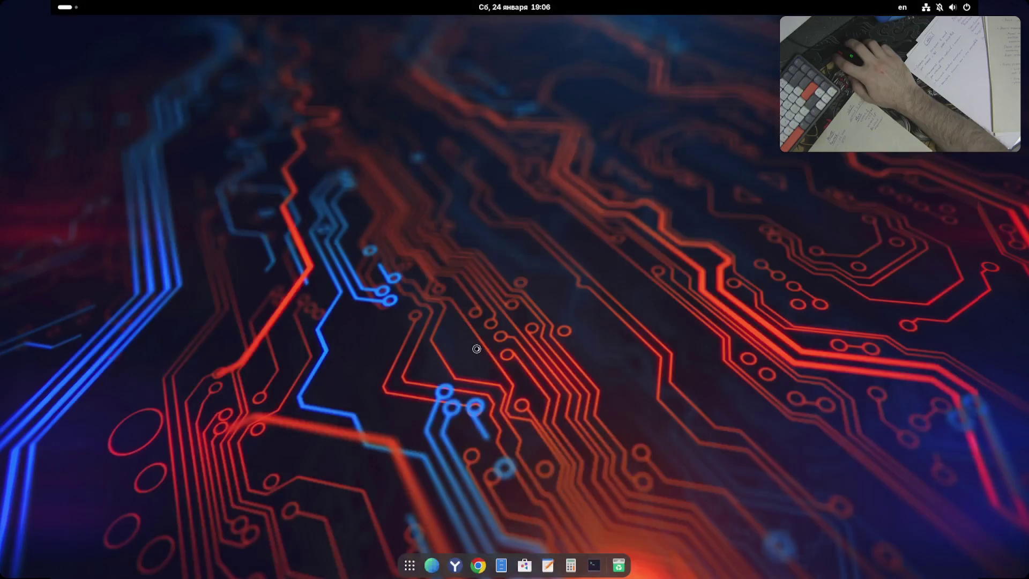
- Cancel the keyring prompt, dismiss Chrome's reinstall notice and close the last browser tab
left_click(477, 349)
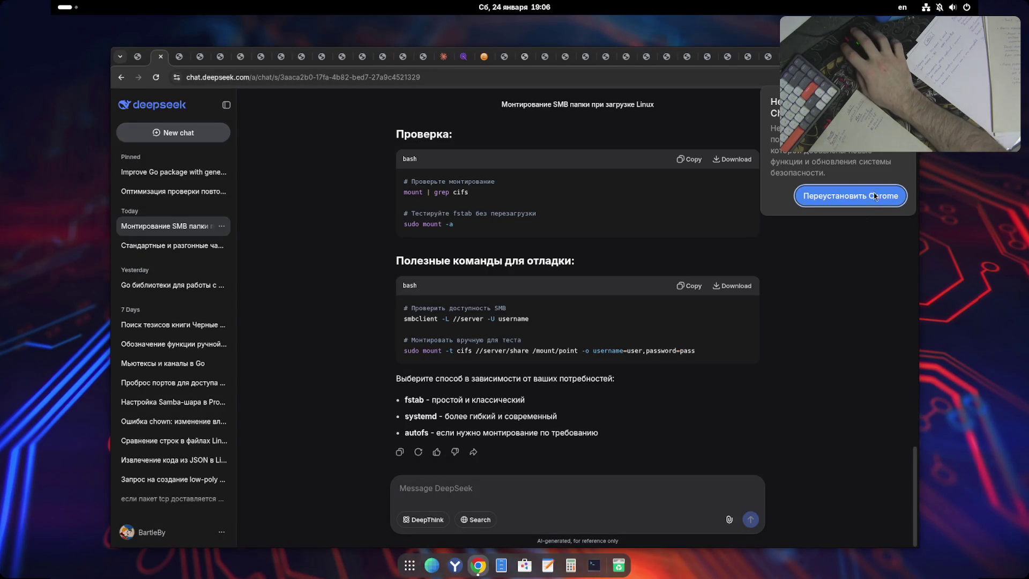
left_click(904, 101)
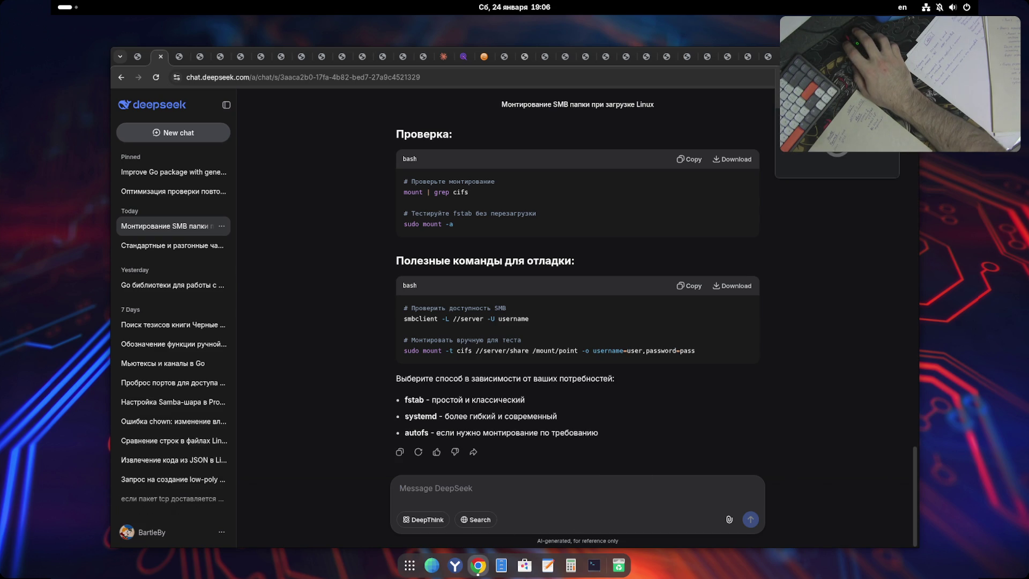
left_click(769, 56)
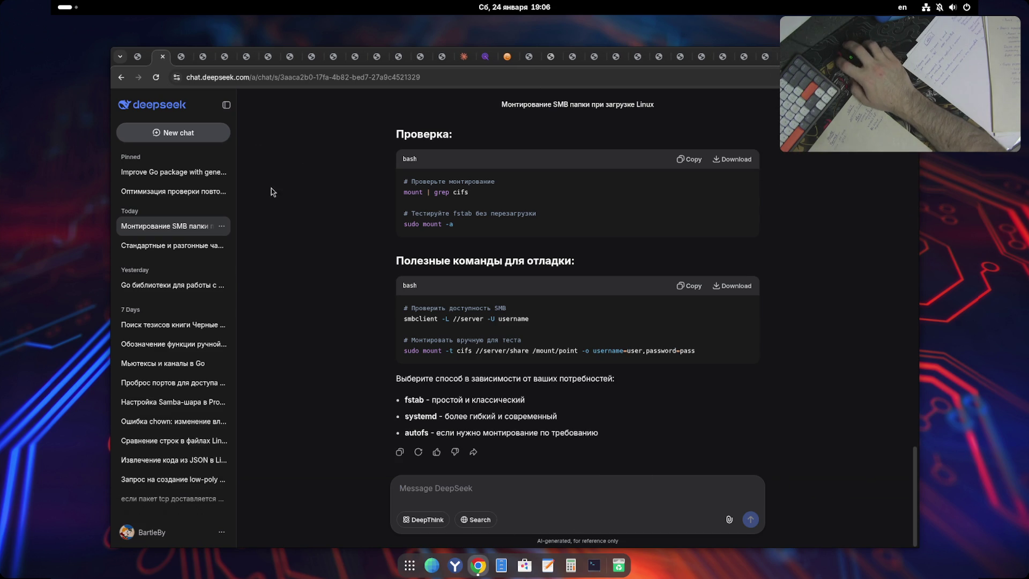
- Close the Duck.ai tab and begin entering 10.0.9.200: in a new tab
left_click(137, 56)
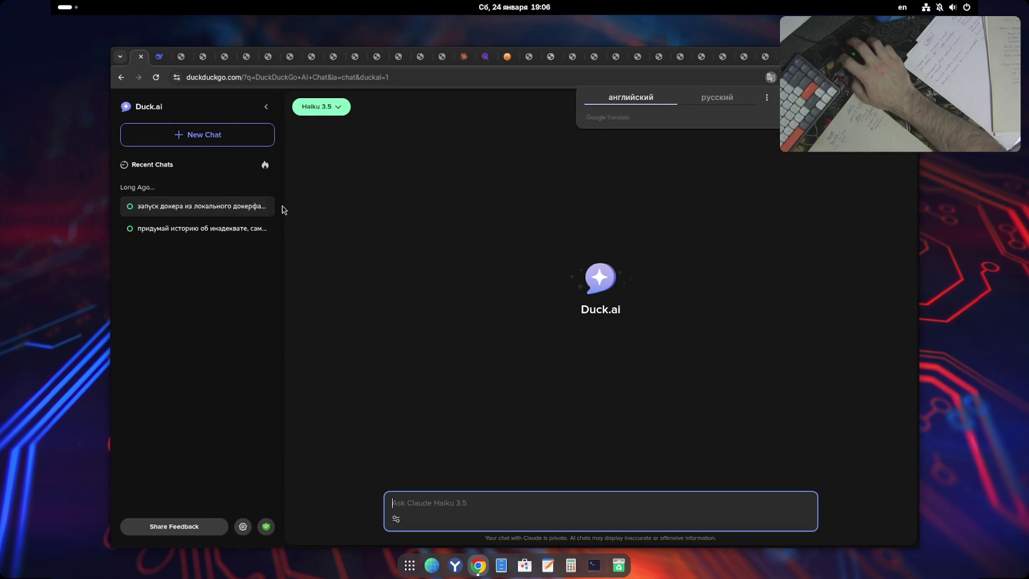
left_click(339, 107)
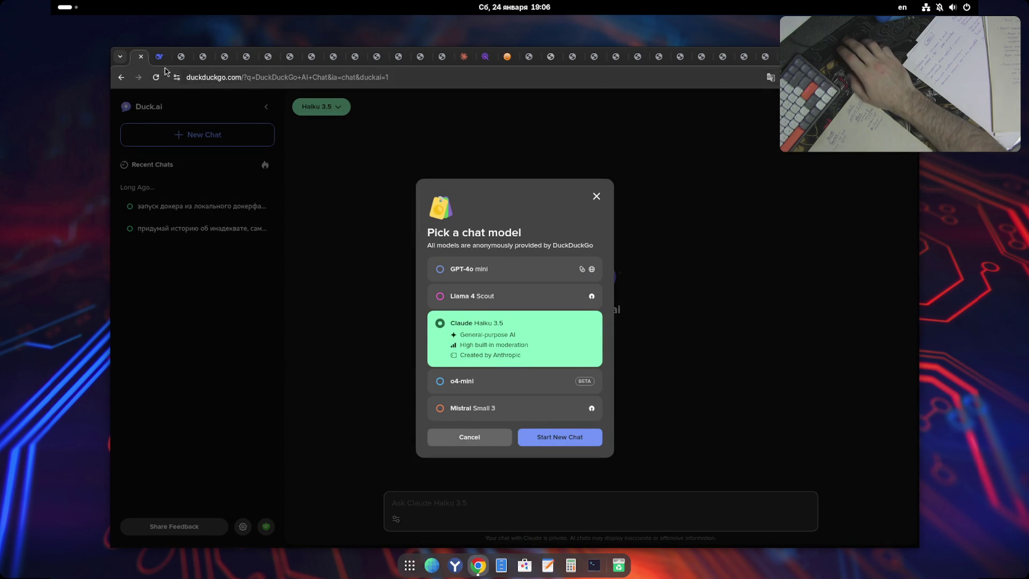
left_click(141, 56)
key("ctrl+Tab")
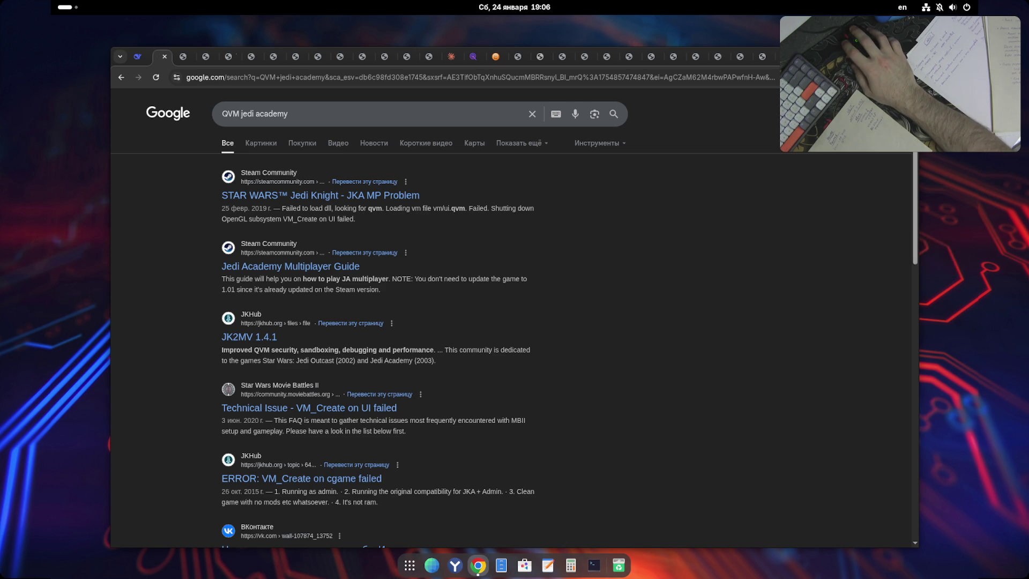
key("ctrl+t")
type("10.0.9.")
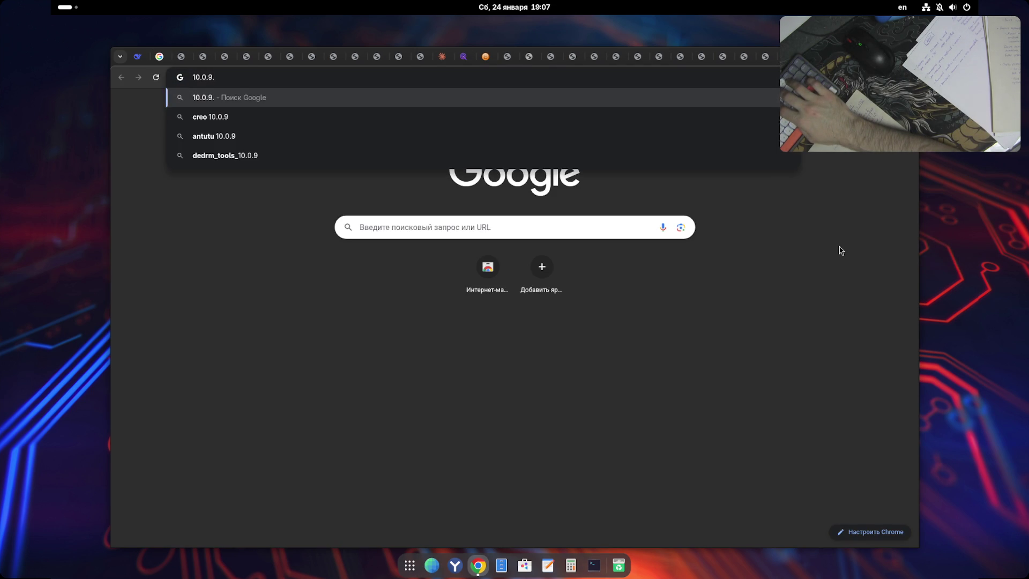
type("200:")
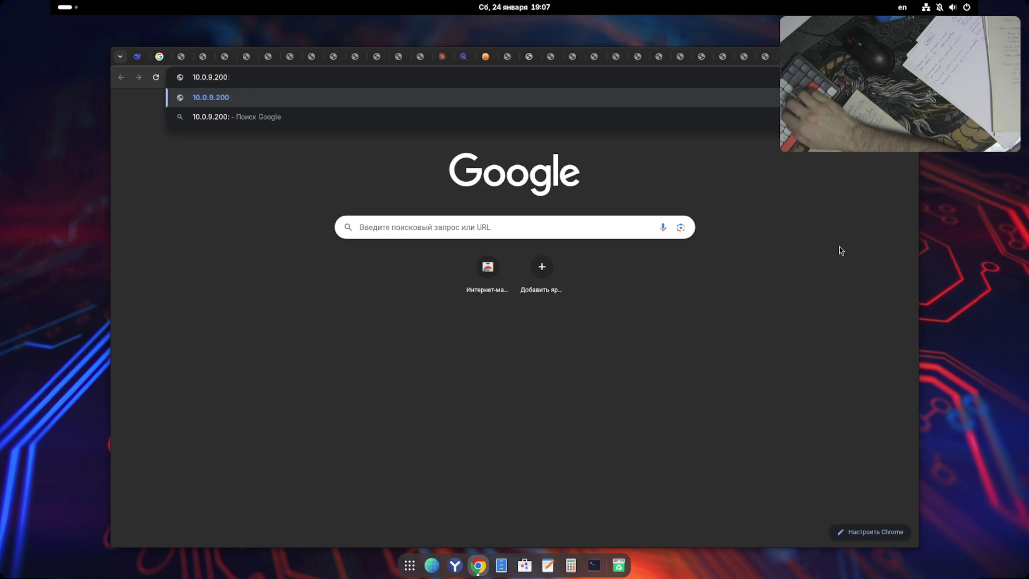
- Search Google for 'proxmox default port' in a new tab, then close that tab
key("ctrl+t")
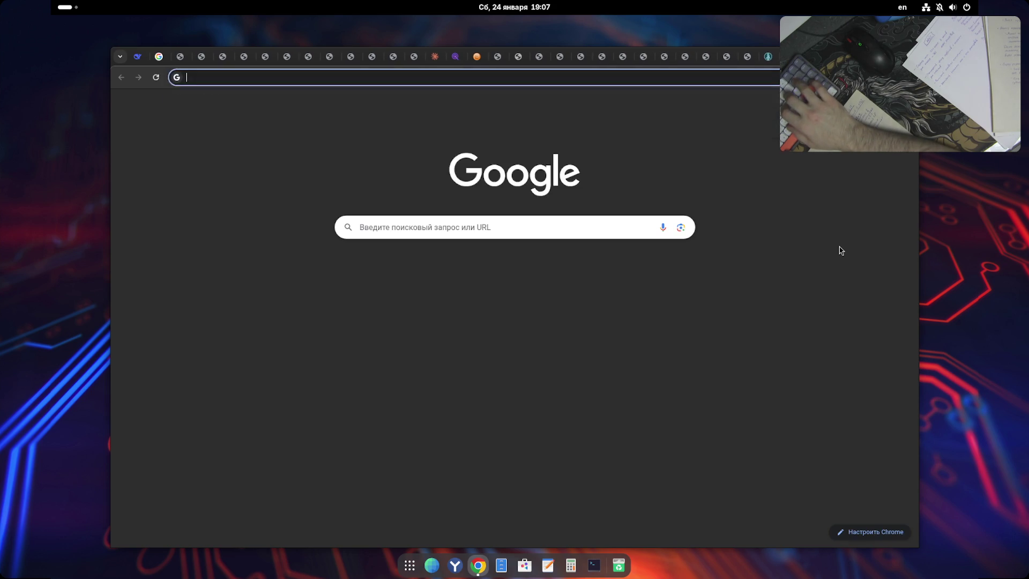
type("proxmox ")
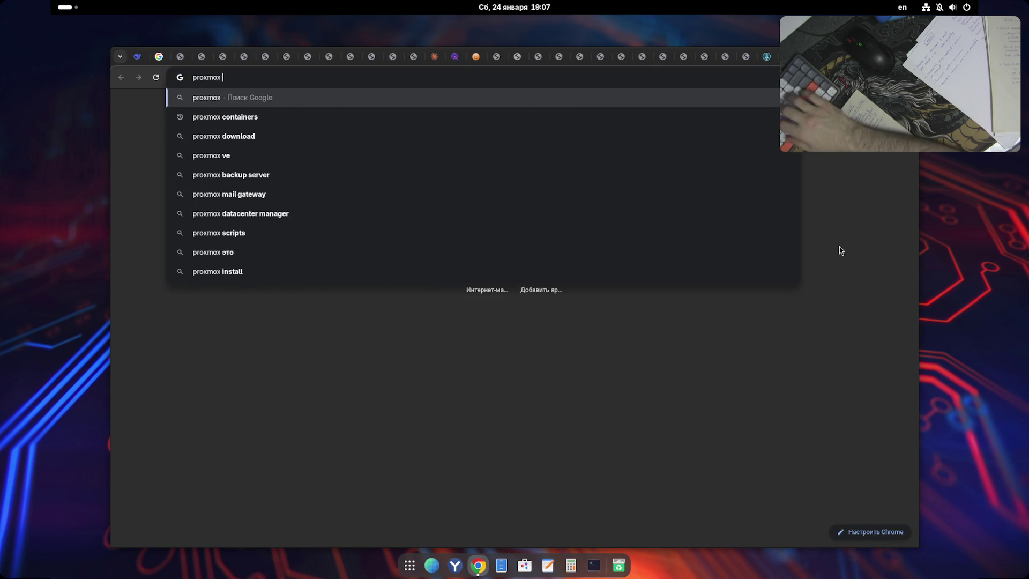
type("default")
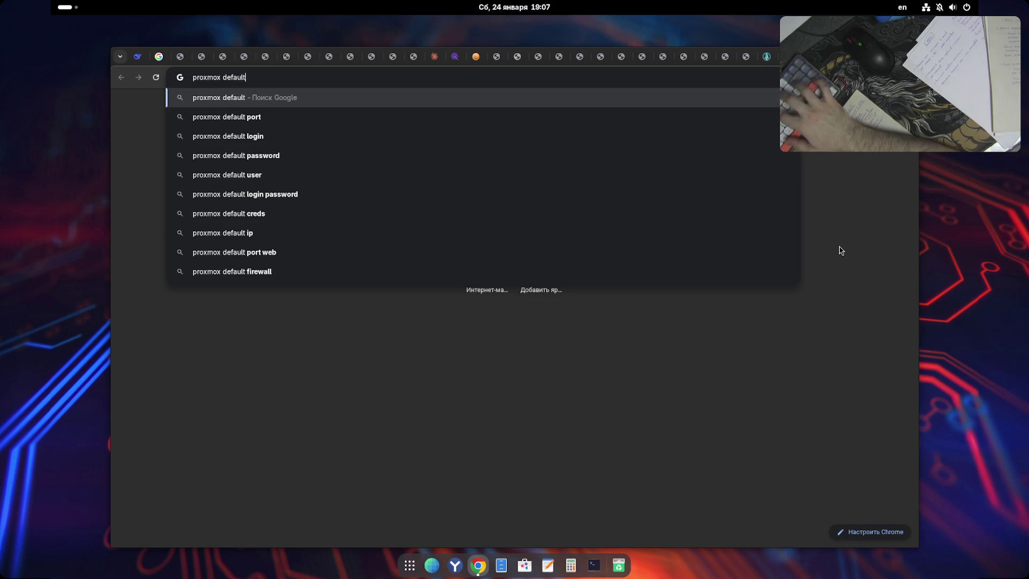
type(" port")
key("Return")
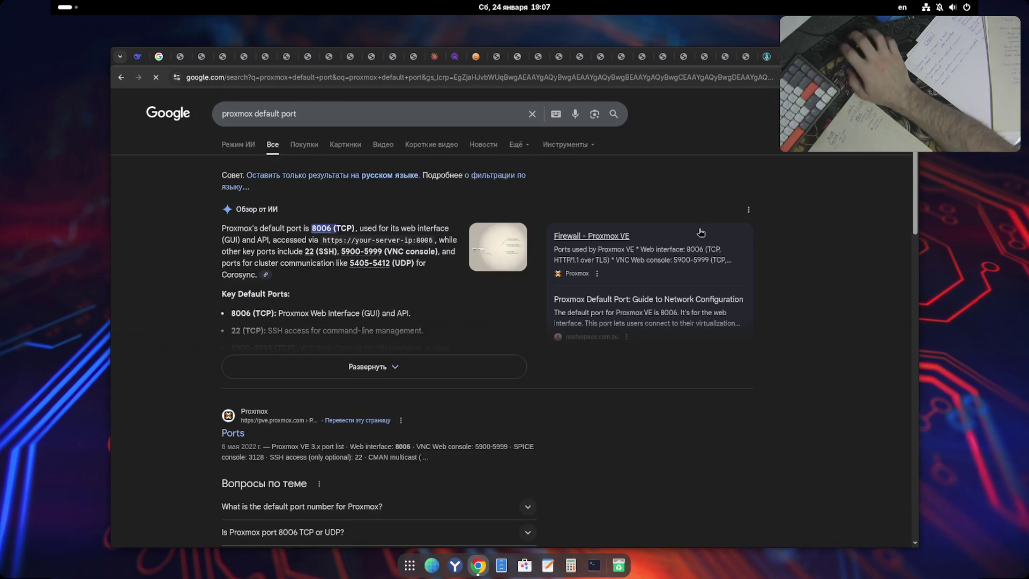
key("ctrl+w")
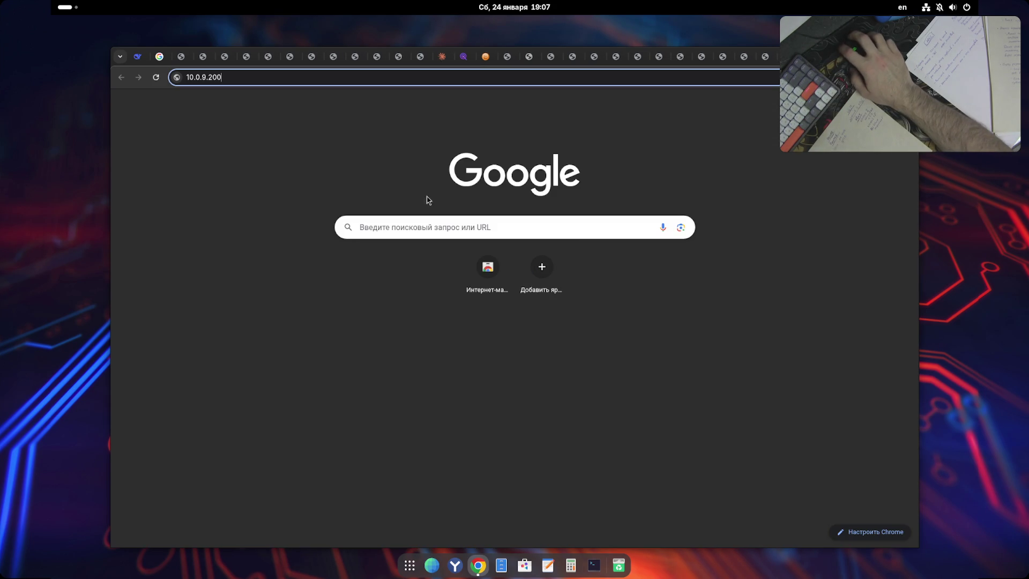
- Go to 10.0.9.200:8006 and expand the certificate warning's advanced options
type(":808")
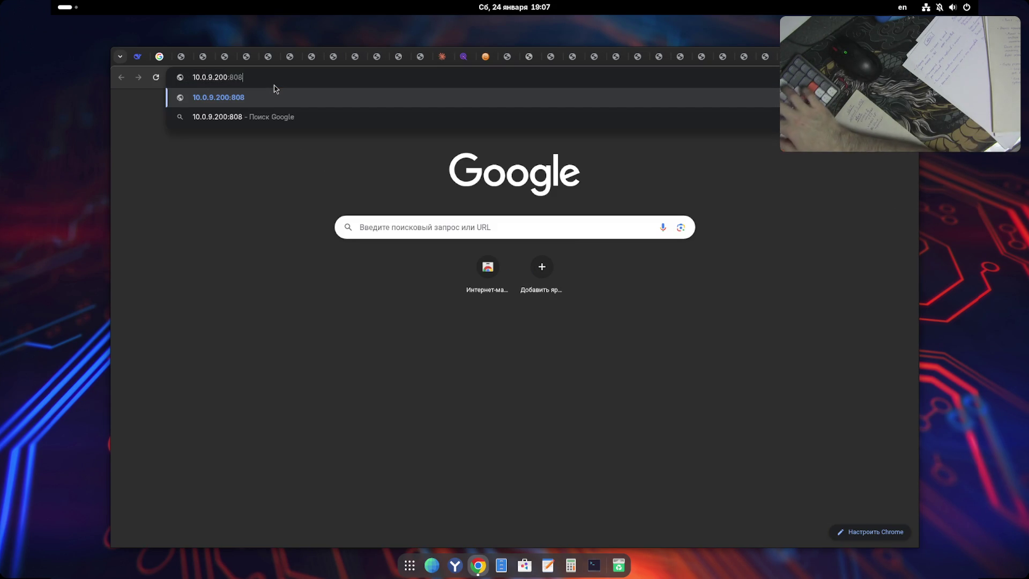
key("BackSpace")
type("0")
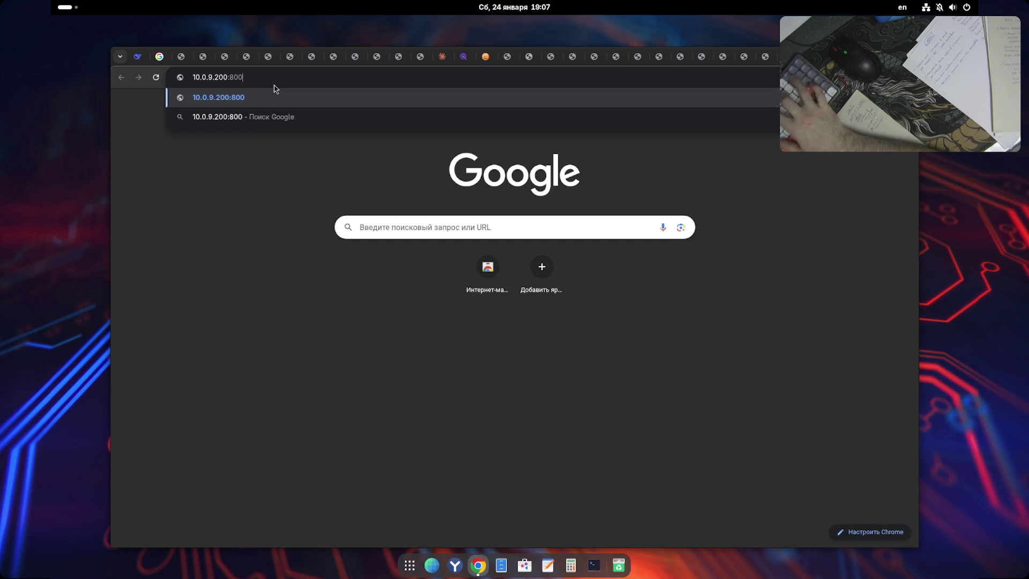
type("66")
key("Return")
left_click(410, 371)
- Proceed past the certificate warning to the Proxmox login and submit a first sign-in attempt
left_click(426, 444)
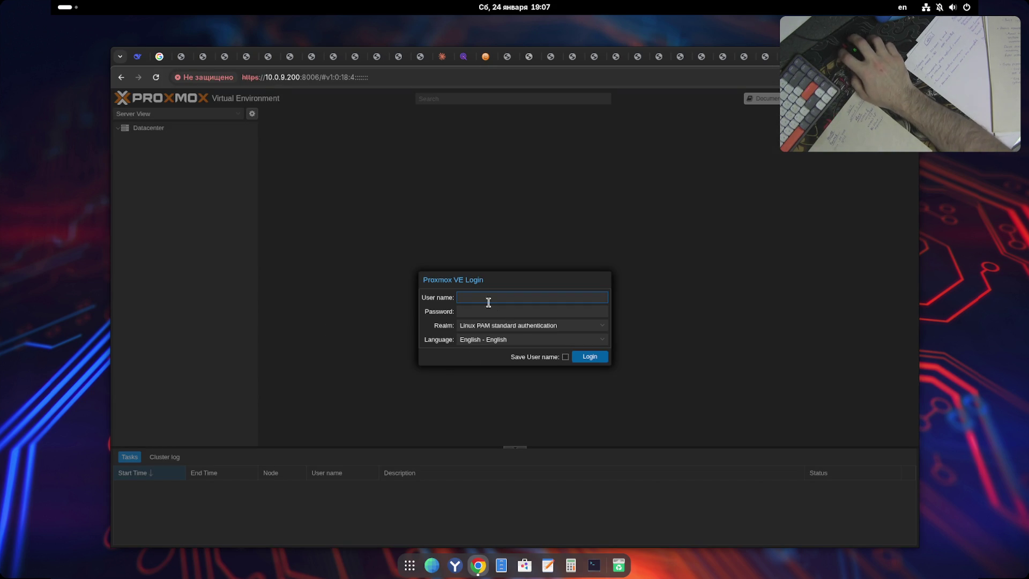
left_click(487, 298)
type("min")
key("Tab")
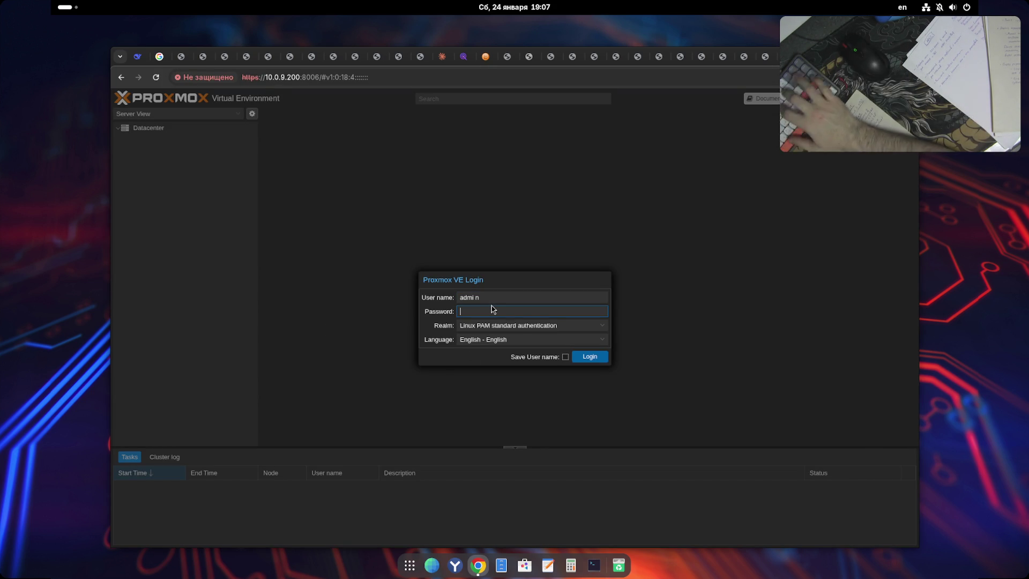
left_click(483, 298)
key("Tab")
type("•••")
key("Return")
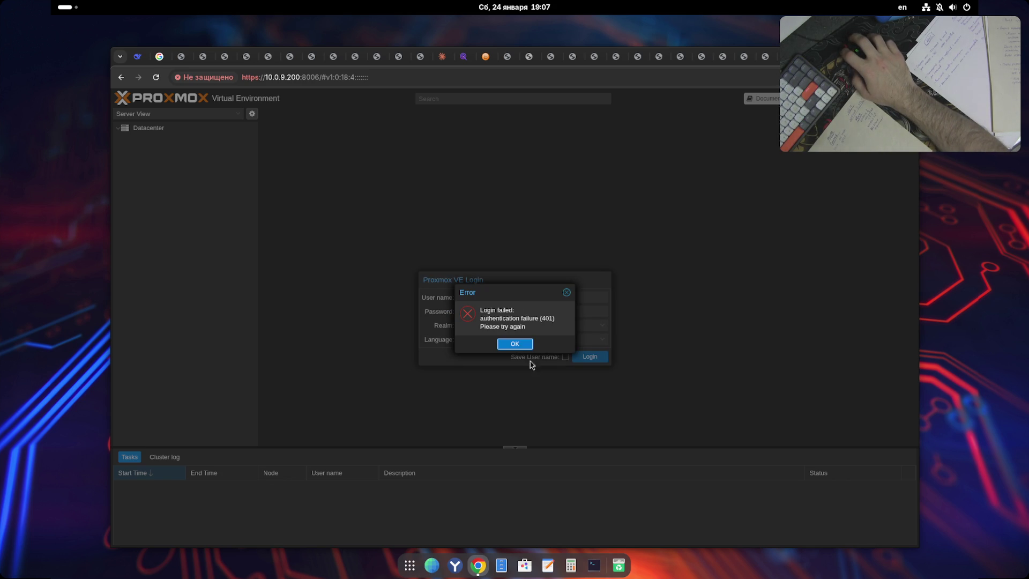
- Dismiss the login failure, retry the password, then try a different user account
left_click(525, 346)
key("Tab")
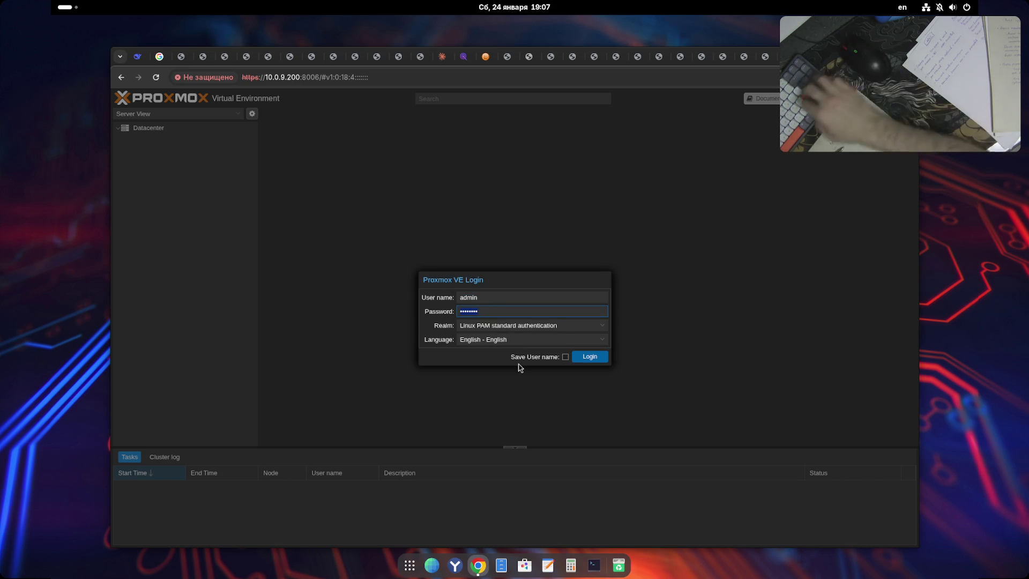
type("•")
key("Return")
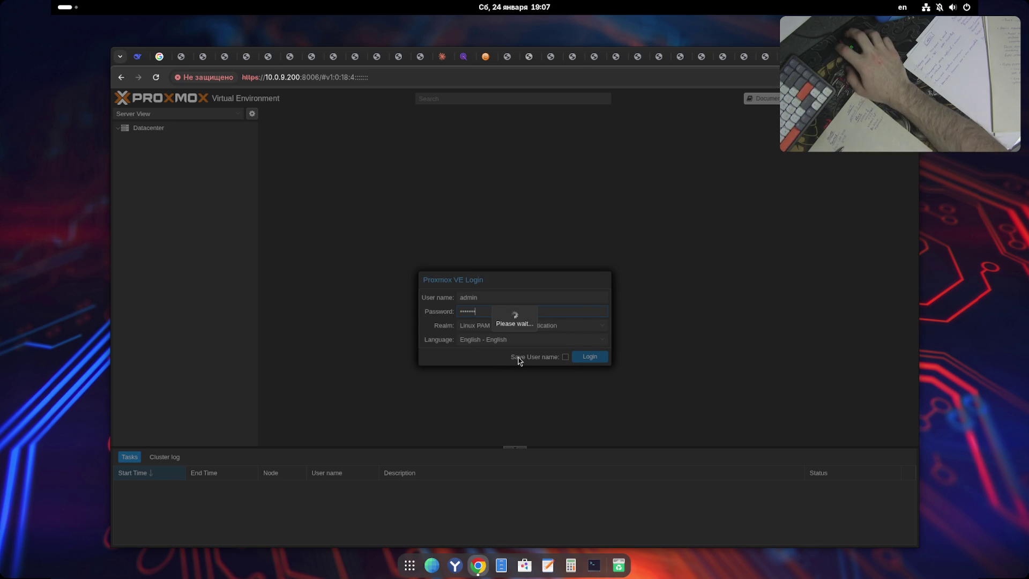
key("Return")
type("a")
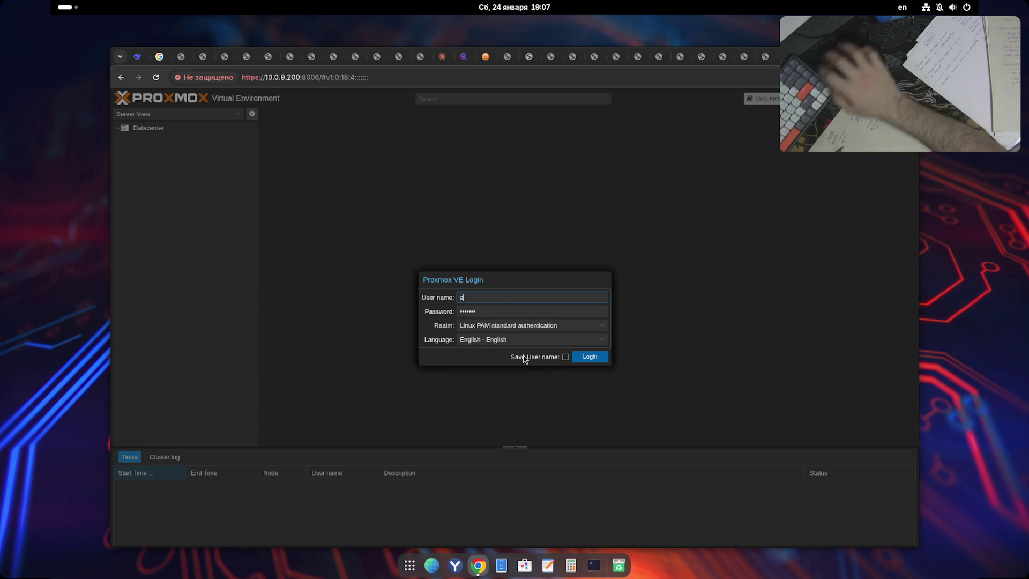
type("zretik")
key("Tab")
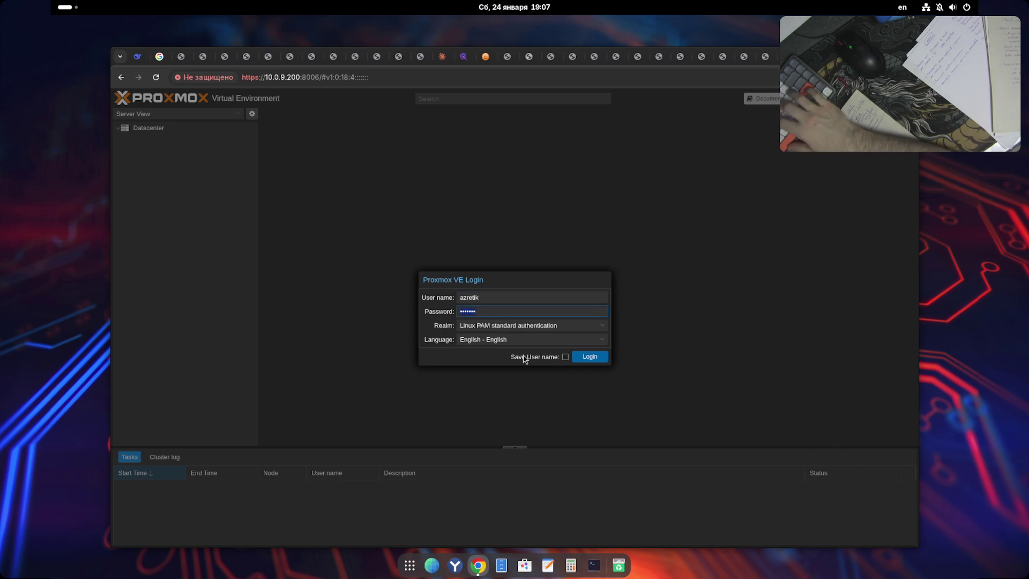
key("BackSpace")
key("BackSpace")
key("BackSpace")
type("****")
key("Return")
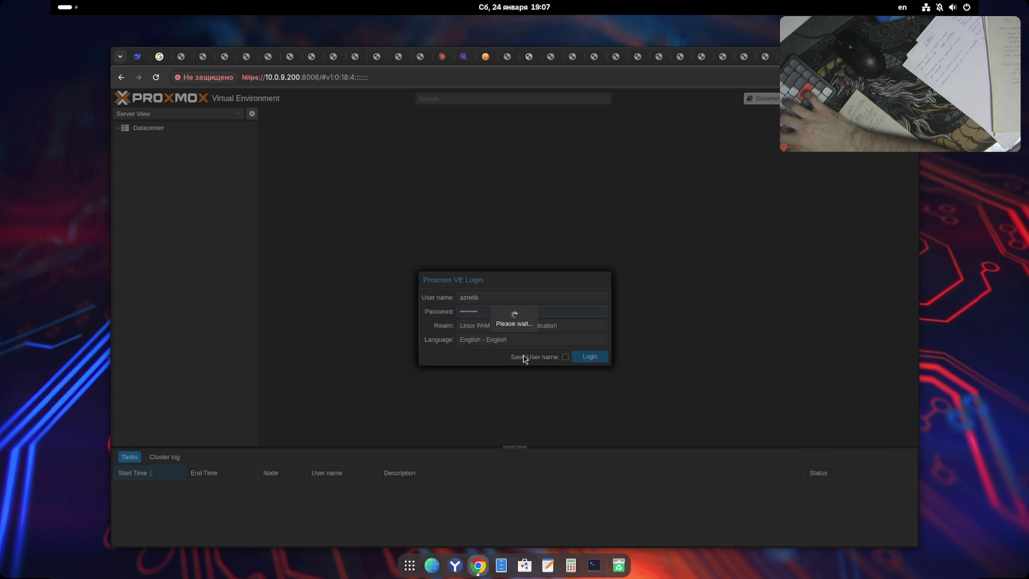
- After another 401 authentication failure, sign in as root with its password
key("Return")
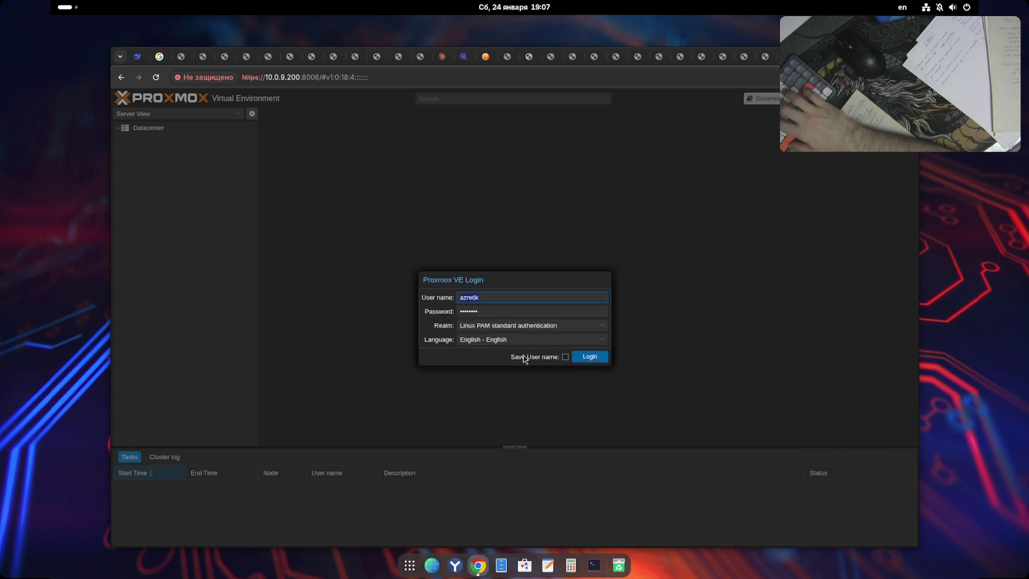
left_click(500, 309)
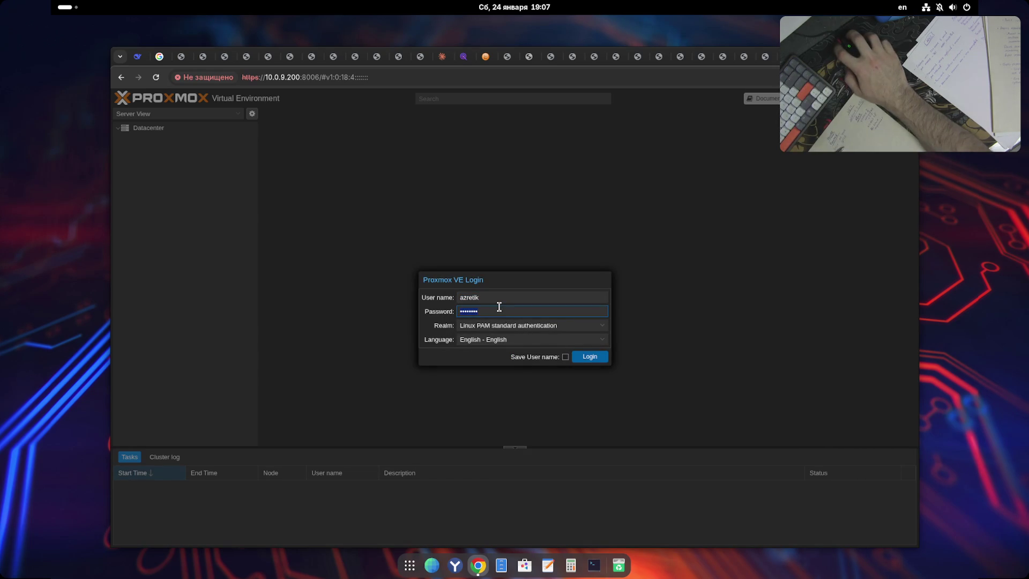
type("•••••••")
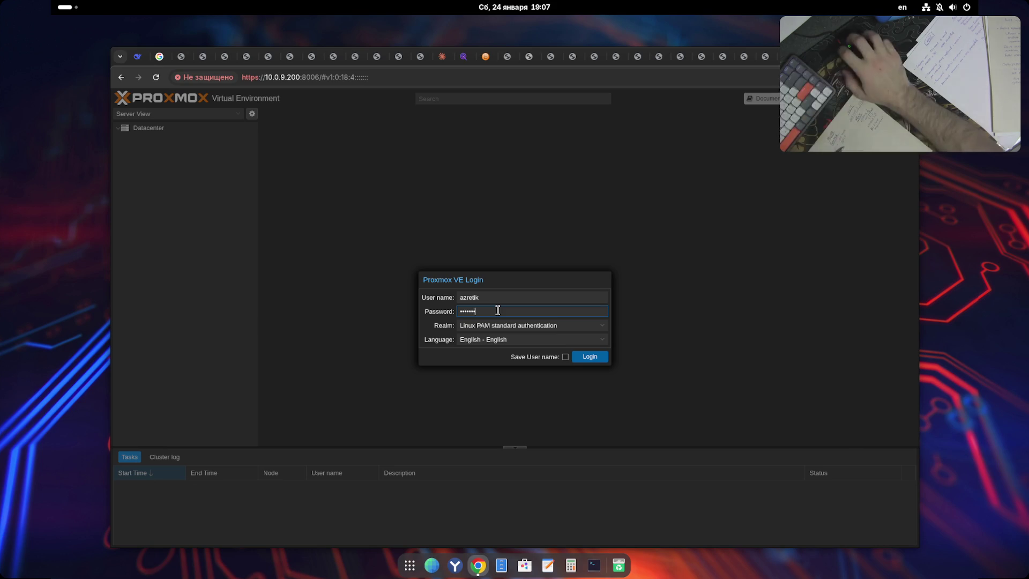
left_click(597, 362)
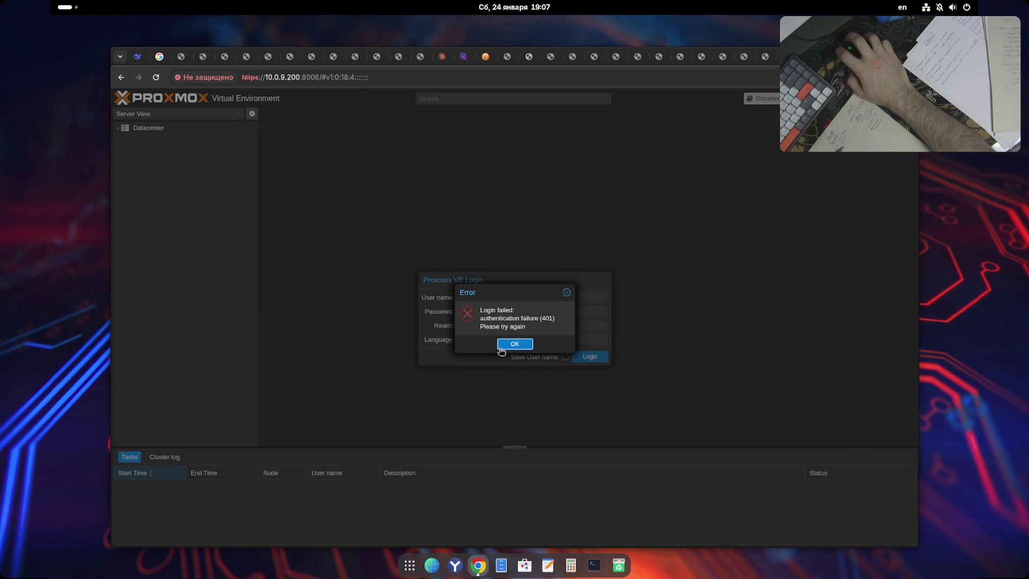
left_click(501, 348)
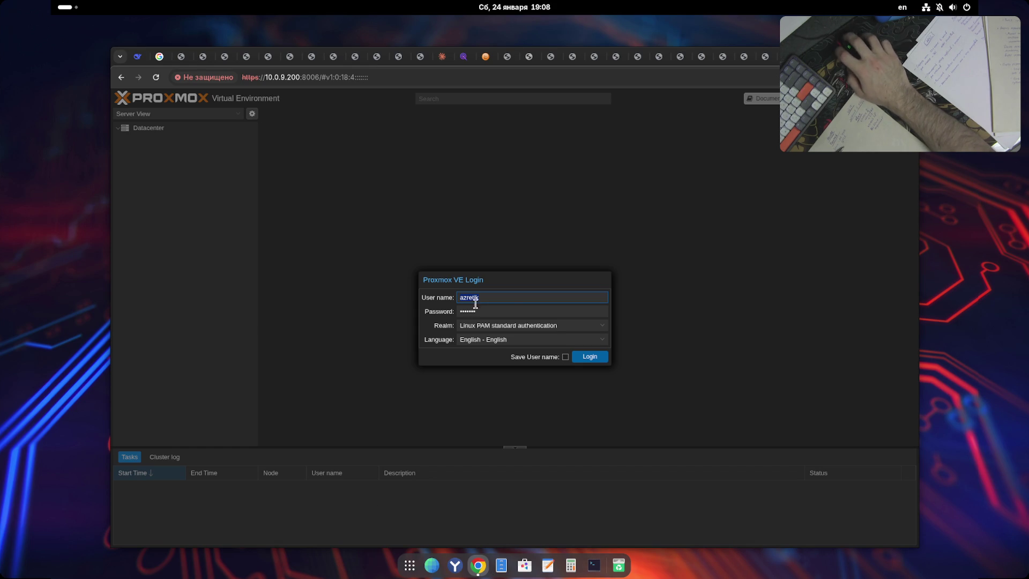
type("root")
key("Tab")
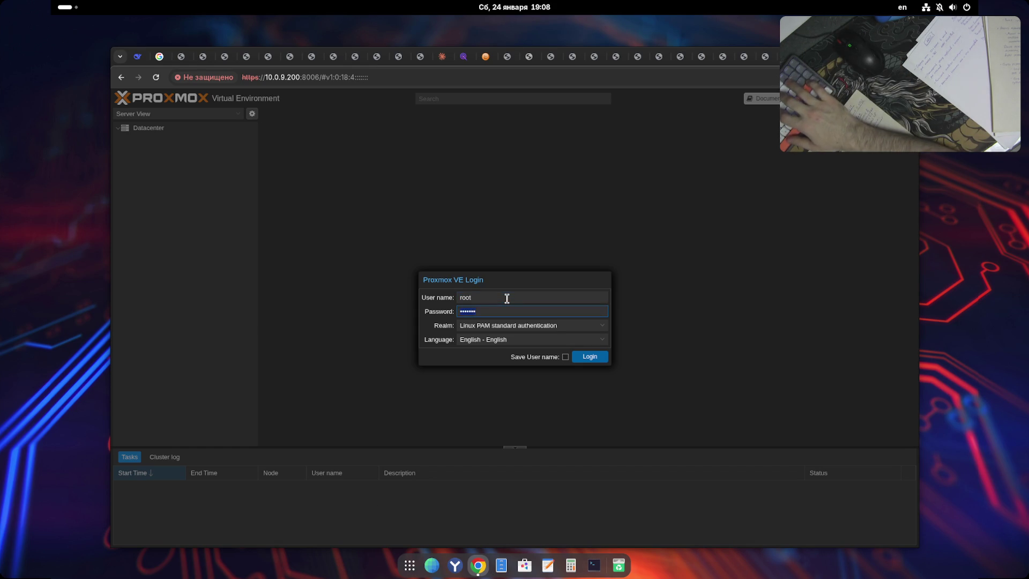
type("r")
key("Return")
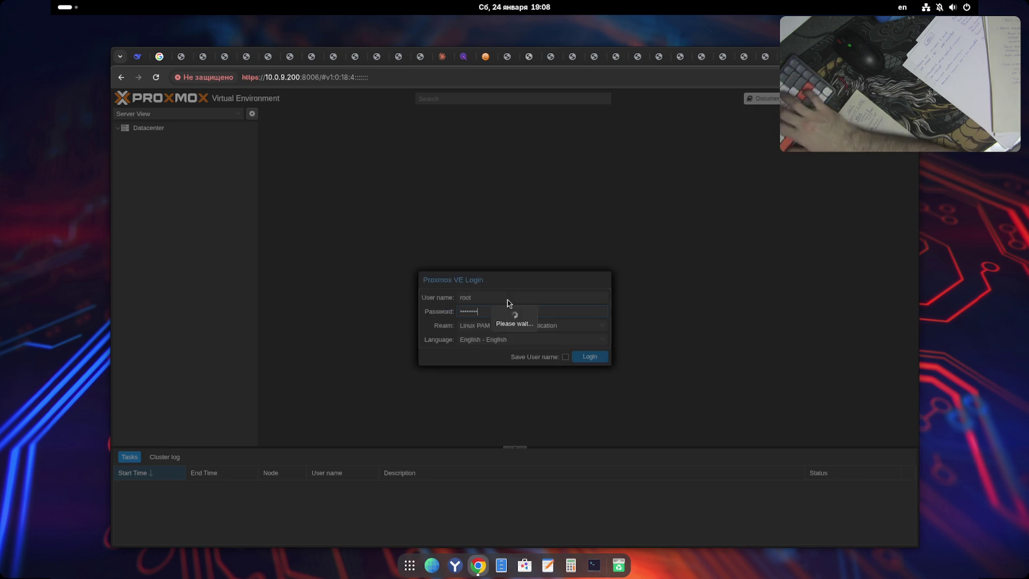
- Dismiss the subscription notice and open VM 100 (openwrt)'s summary under the server node
left_click(514, 340)
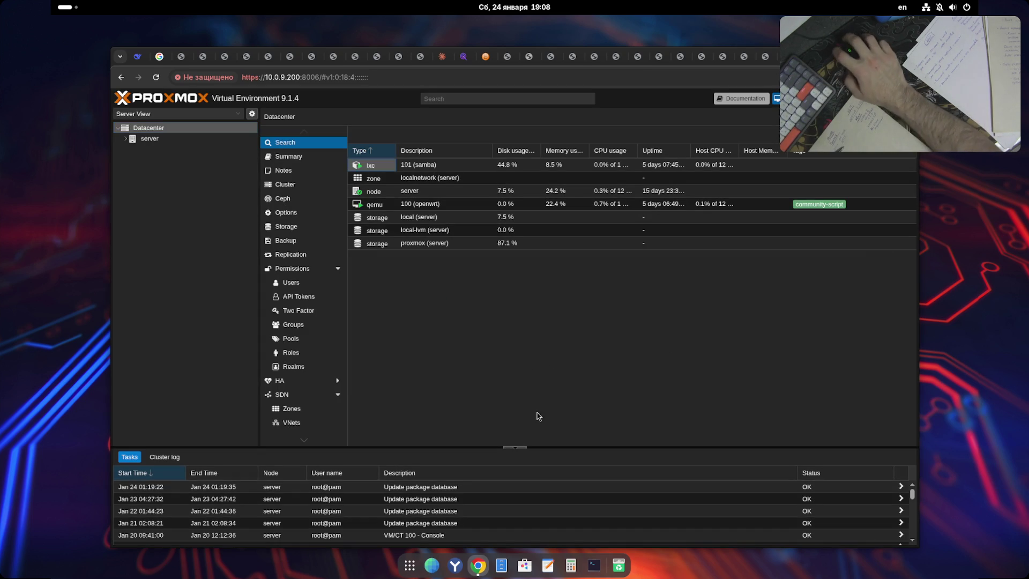
left_click(126, 138)
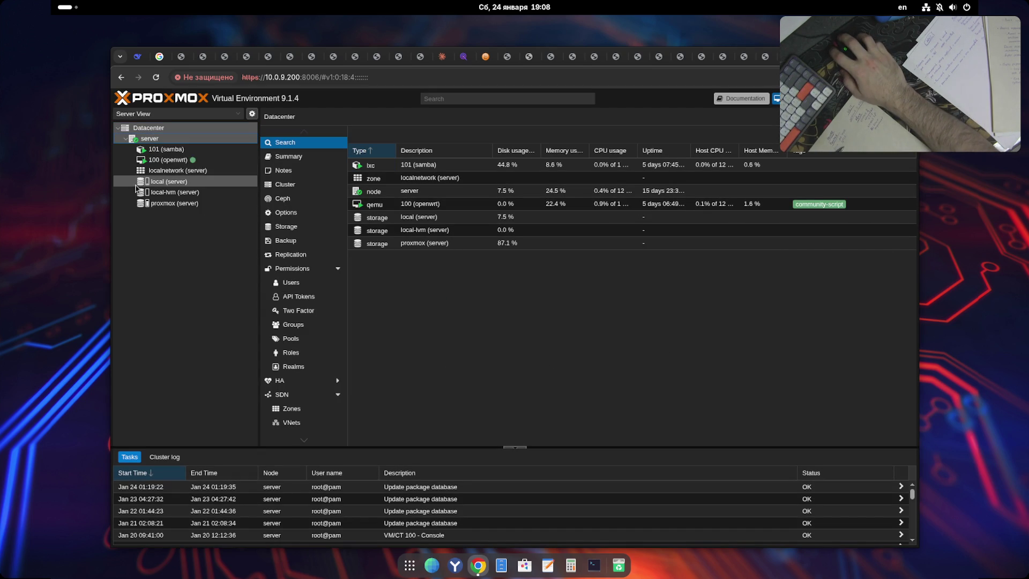
left_click(216, 162)
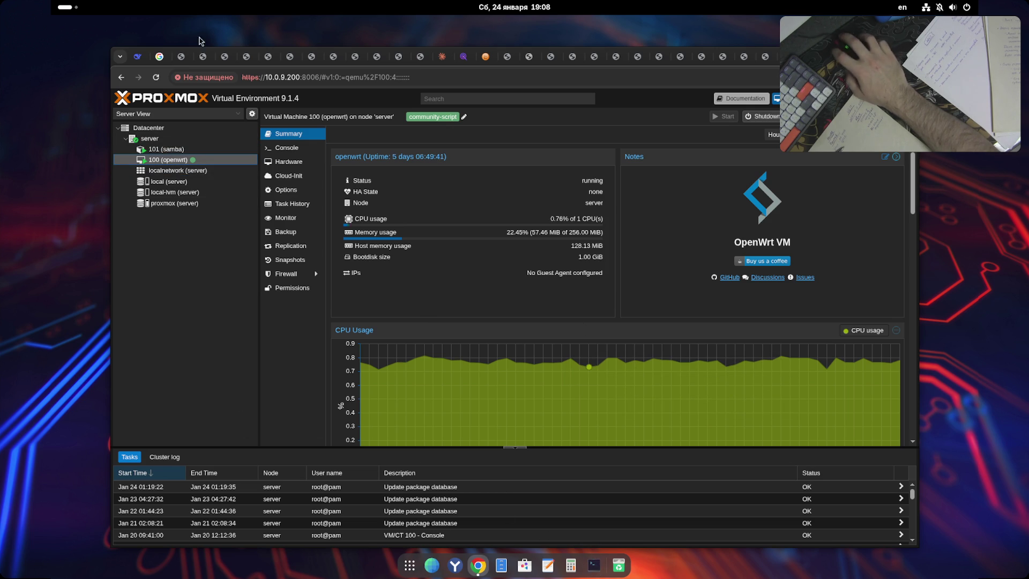
key("ctrl+t")
- Search Google for 'linux spice client install'
type("chr")
key("BackSpace")
key("BackSpace")
key("BackSpace")
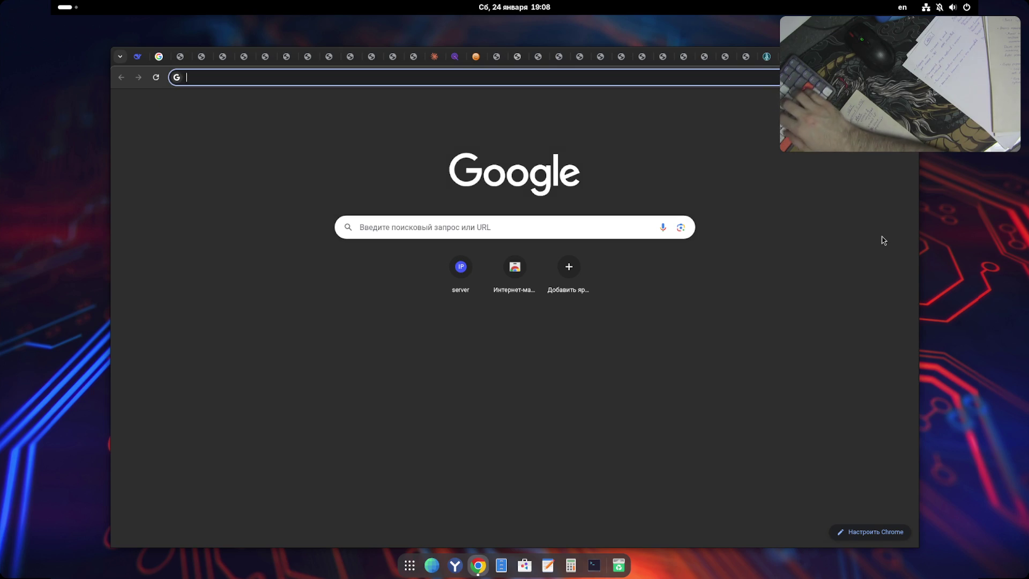
type("linux spice ")
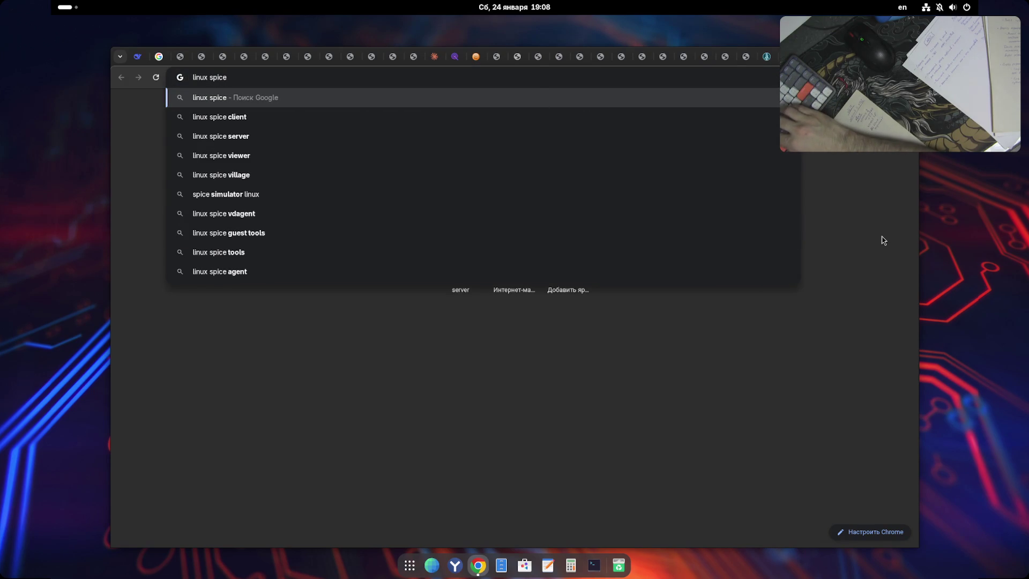
type("cl")
key("Return")
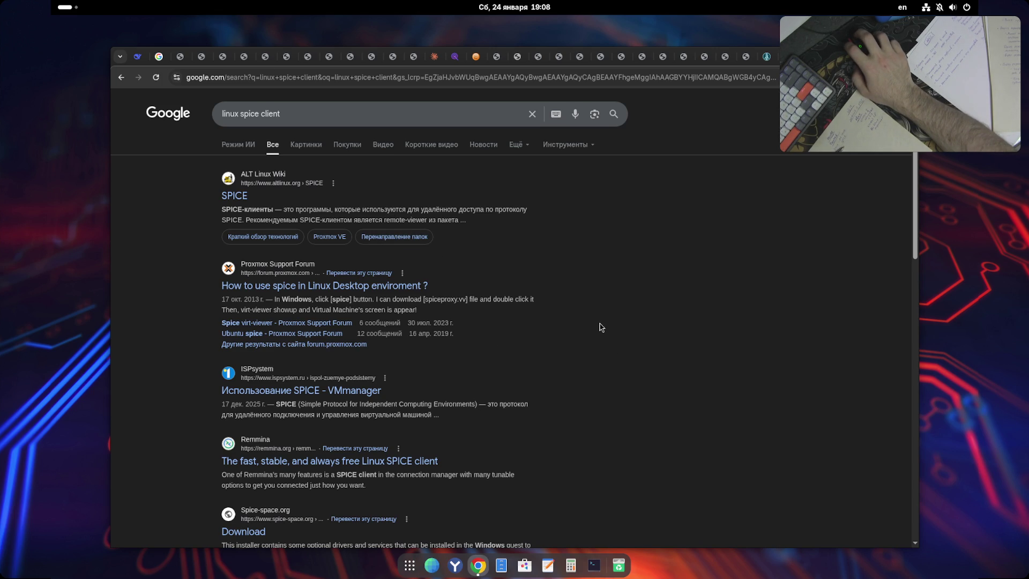
left_click(369, 121)
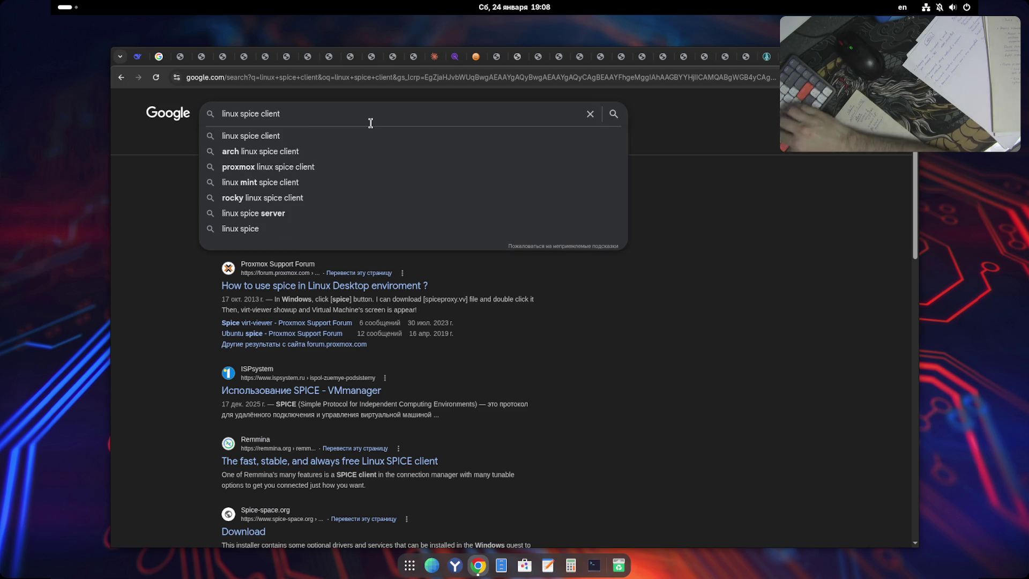
type(" install")
key("Return")
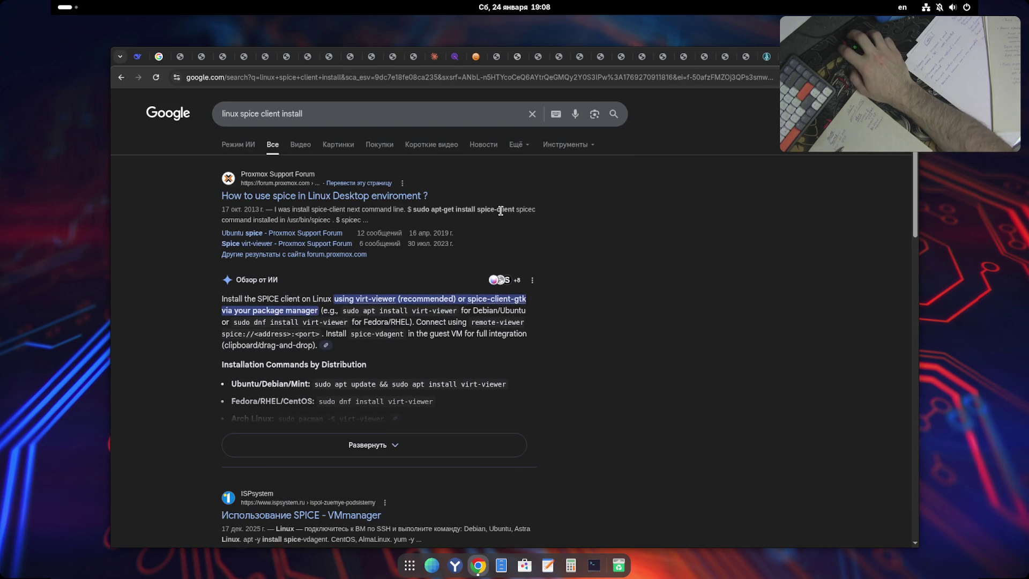
- Copy spice-client, find nothing in the software store, and start typing sudo apt-get install in a terminal
mouse_move(513, 212)
left_mouse_down()
mouse_move(331, 220)
mouse_move(477, 213)
left_mouse_up()
key("ctrl+c")
left_click(631, 230)
left_click(524, 565)
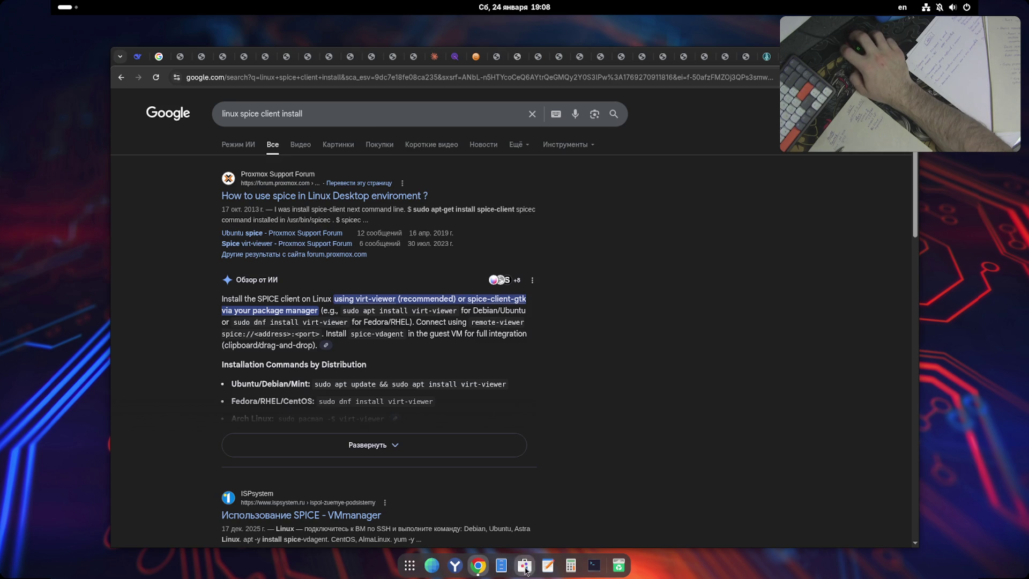
left_click(234, 114)
key("ctrl+v")
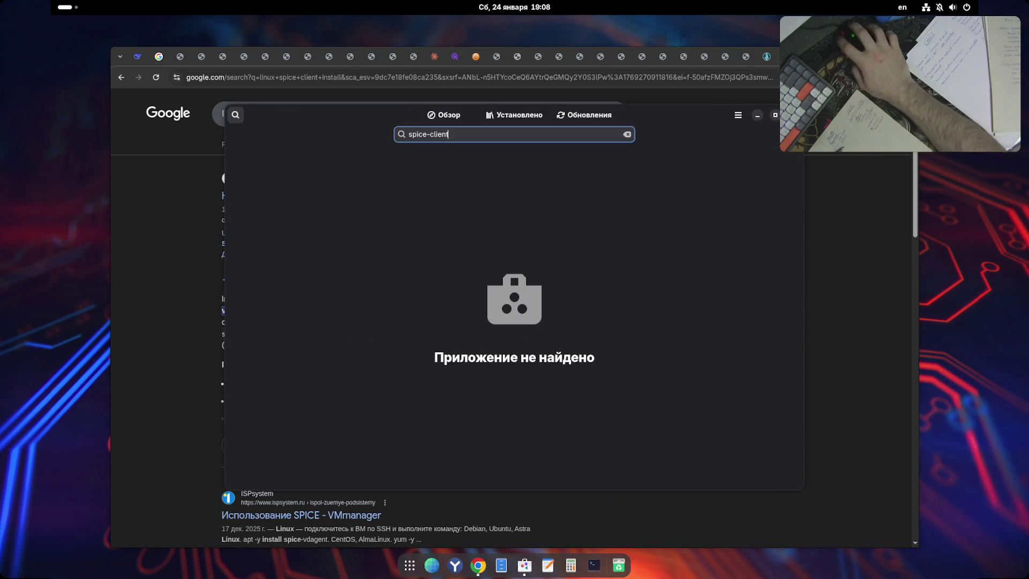
key("alt+F4")
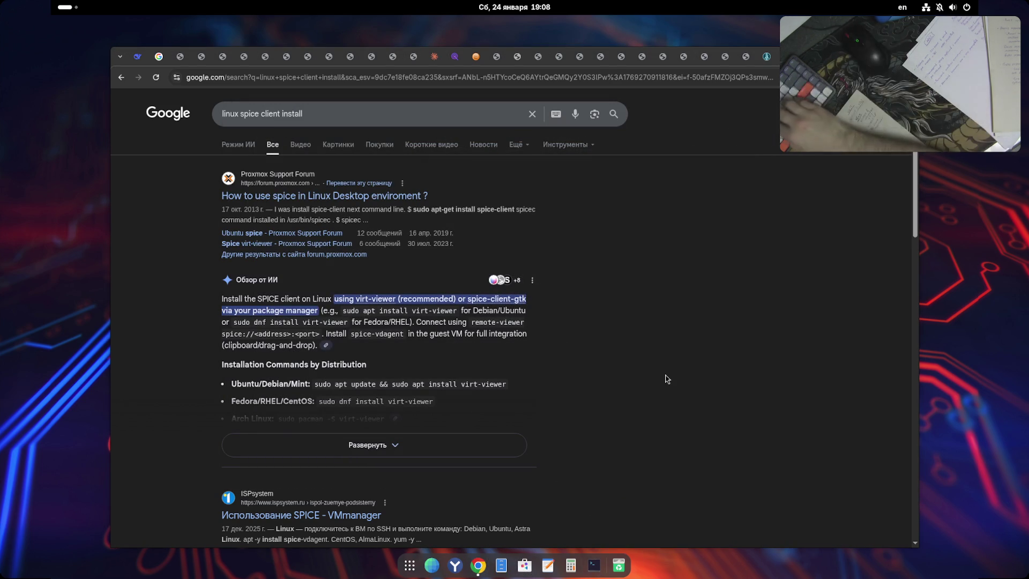
key("ctrl+alt+t")
type("sudo apt-get install")
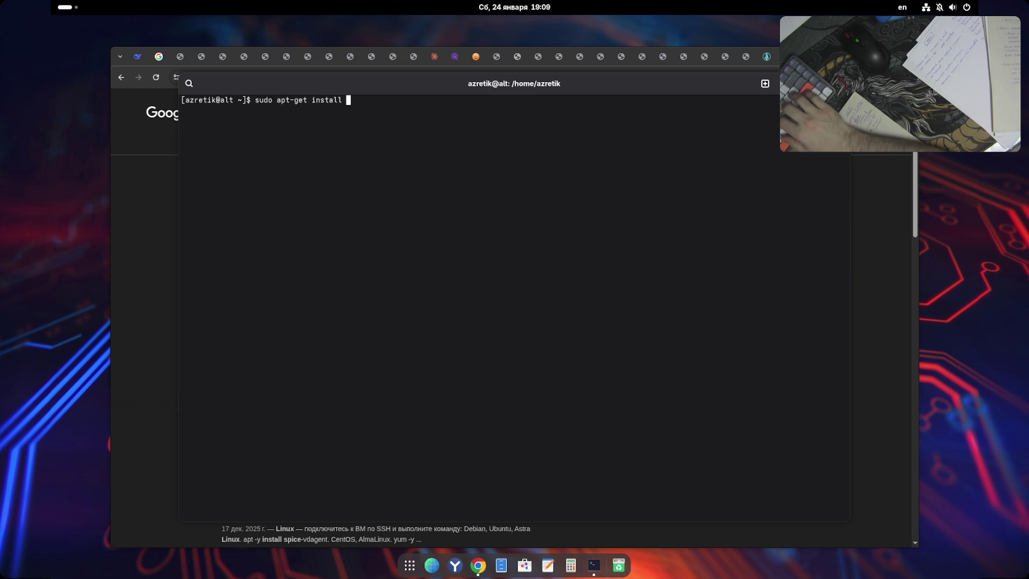
- Paste spice-client into an apt-get install command and run it, cancelling the password prompt
key("ctrl+shift+v")
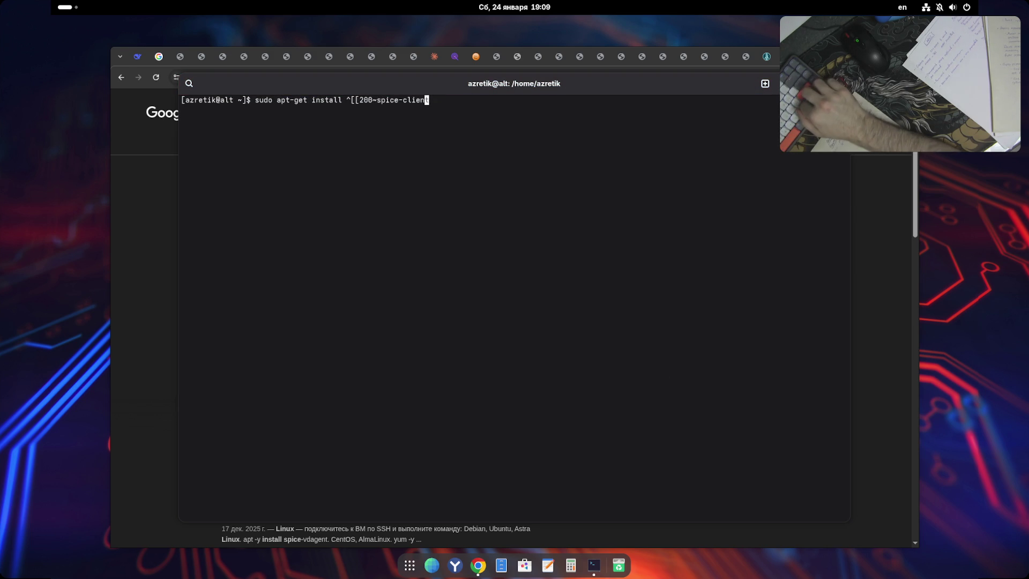
key("BackSpace")
key("BackSpace")
key("BackSpace")
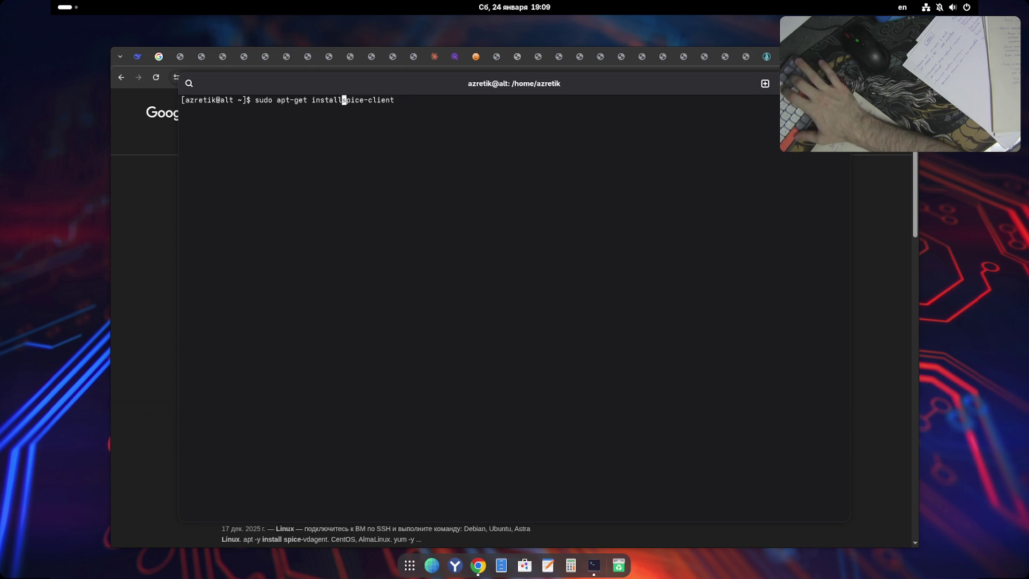
type("\\")
key("Return")
key("ctrl+d")
- Fix the command and rerun 'sudo apt-get install spice-client'; no installation candidate is found
key("Up")
type("D")
key("BackSpace")
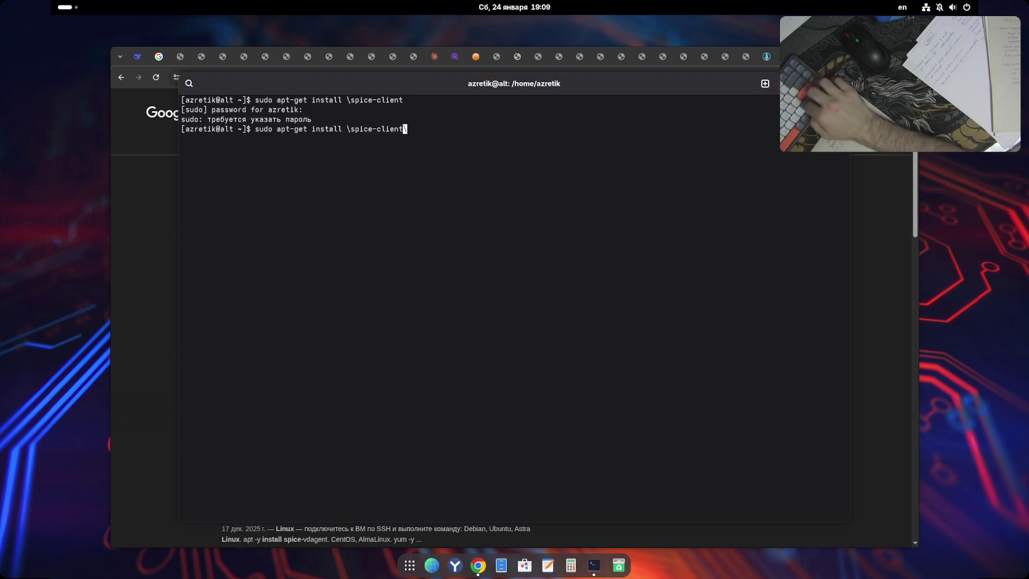
key("BackSpace")
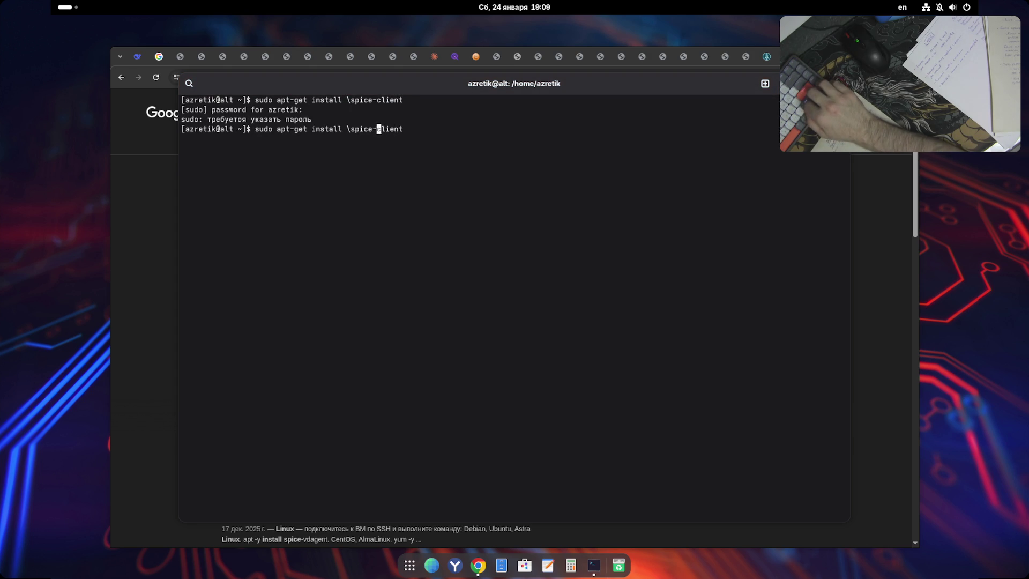
key("Return")
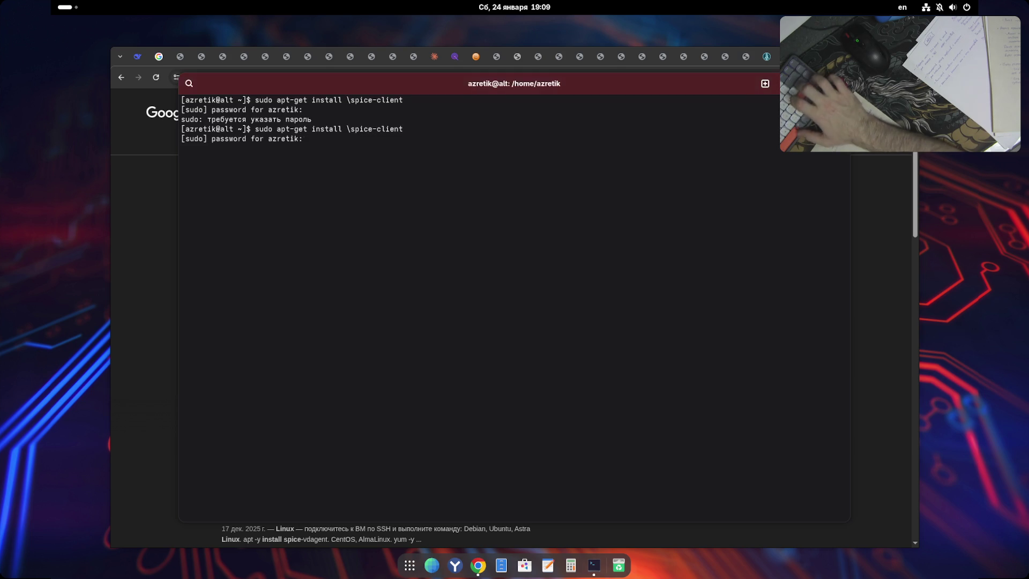
key("ctrl+c")
key("Up")
key("BackSpace")
key("Return")
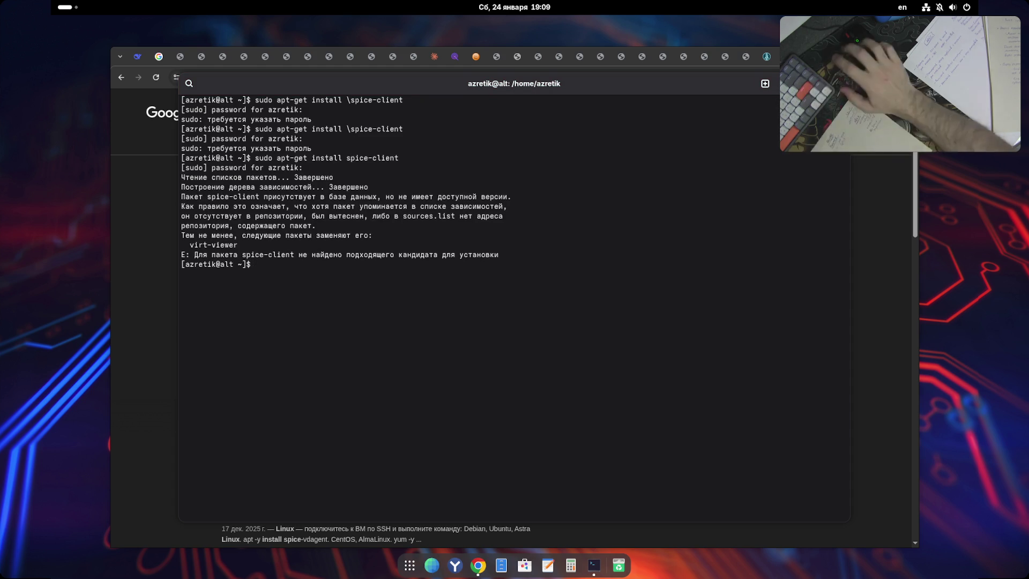
- Try 'sudo apt-get search spice', then return to the browser
key("Up")
key("BackSpace")
key("BackSpace")
key("BackSpace")
type("search spice")
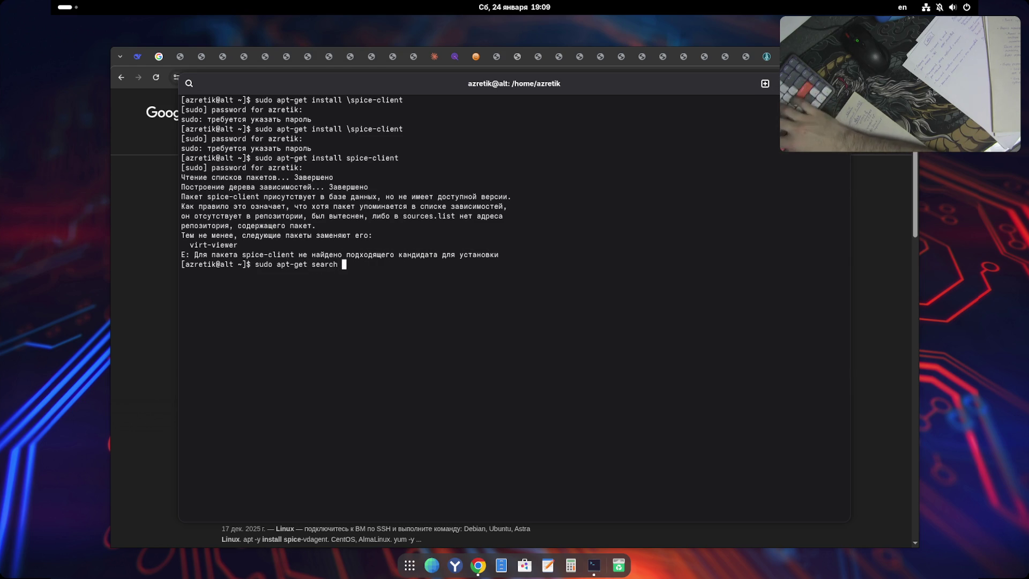
key("Return")
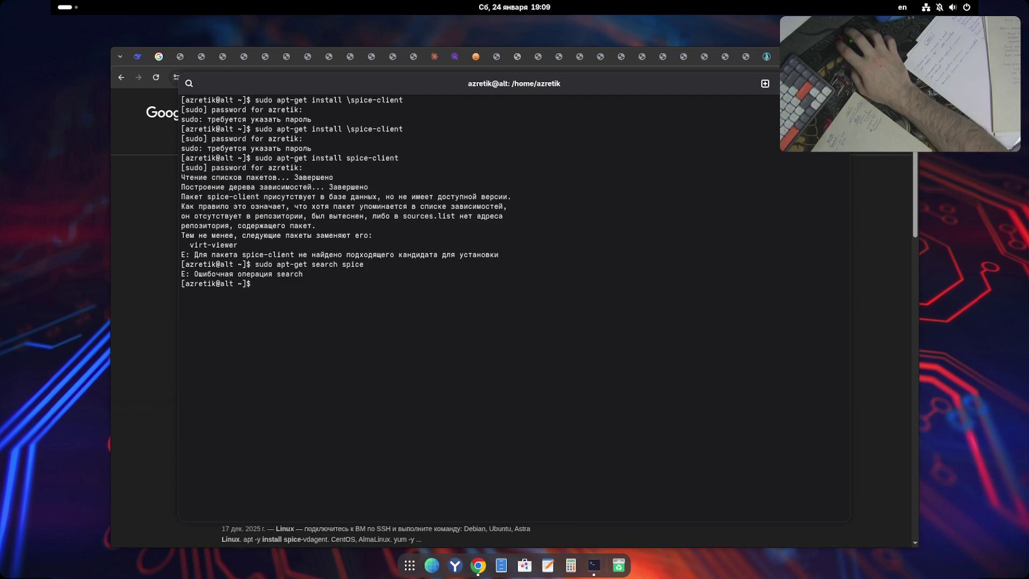
key("alt+Tab")
key("ctrl+t")
- Search for 'alt linux spice client' and open the ALT Linux Wiki SPICE article
type("alit ")
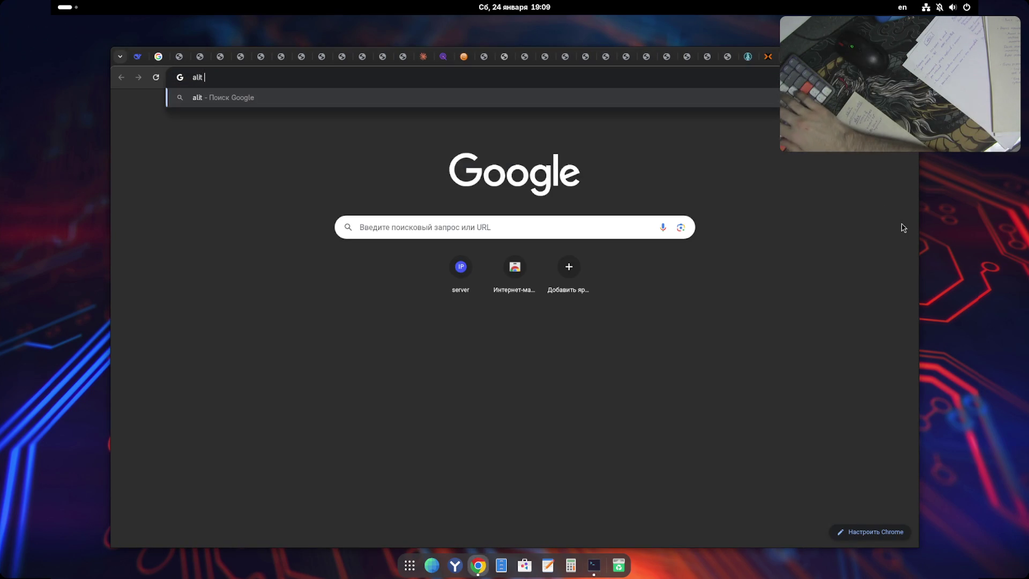
type("linux spice client")
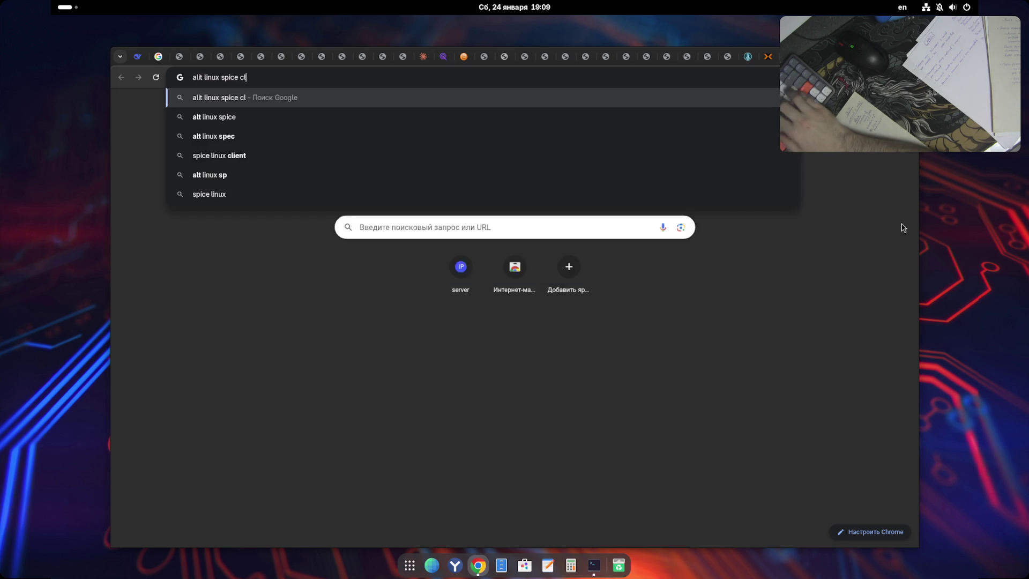
key("Return")
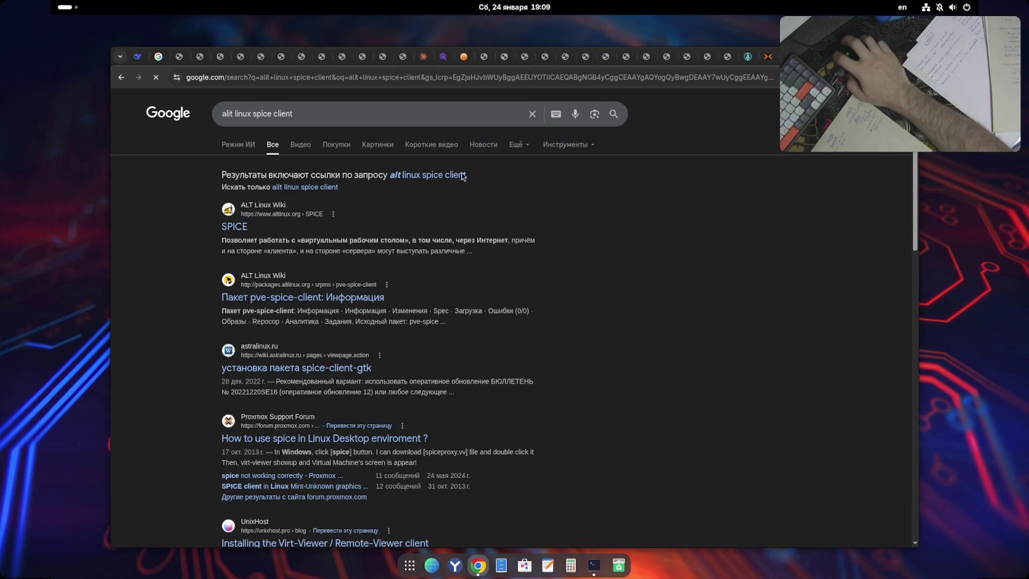
left_click(439, 175)
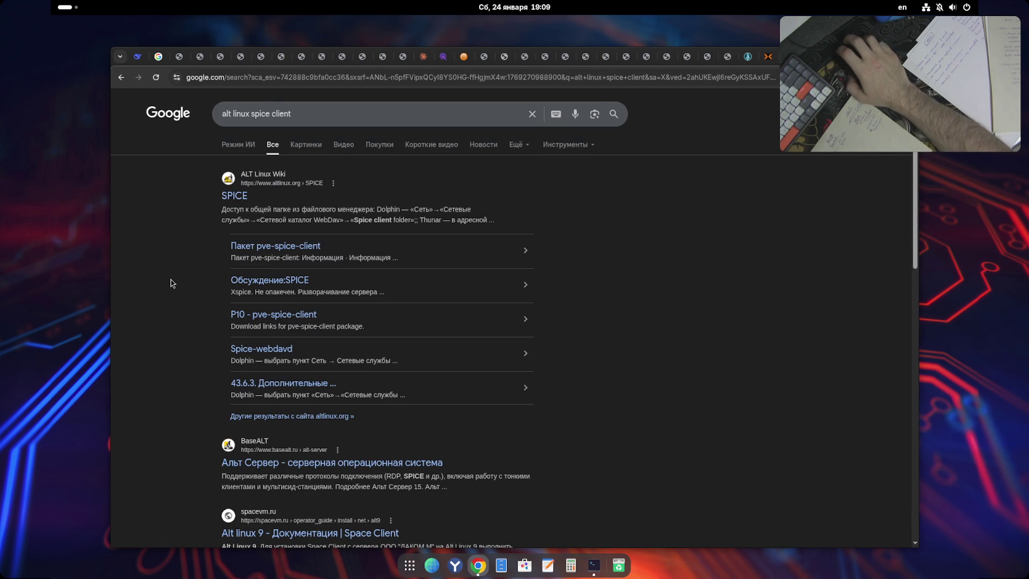
left_click(234, 195)
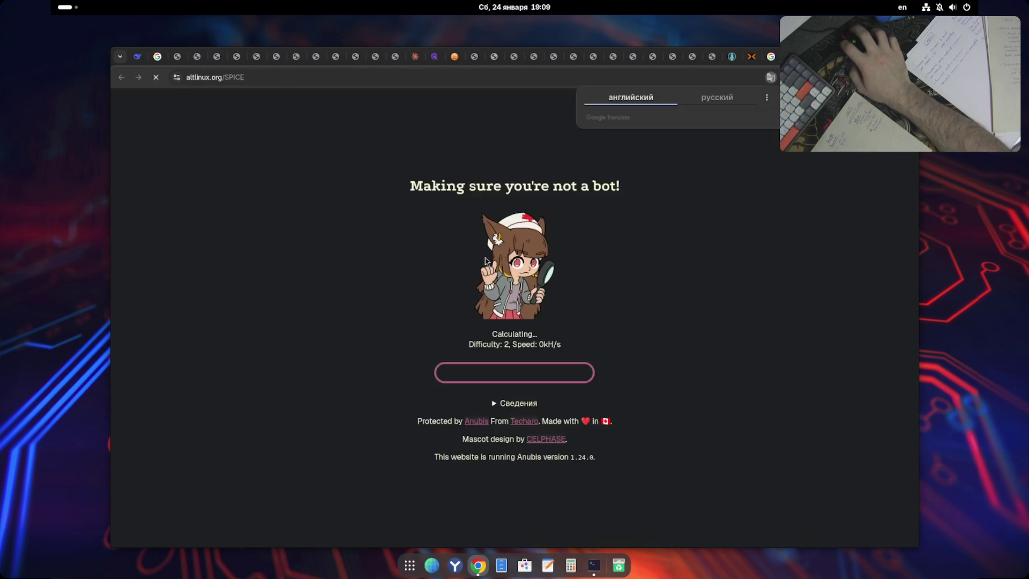
- Read the SPICE clients section recommending remote-viewer from virt-viewer, then return to the terminal
scroll(211, 368, "down", 3)
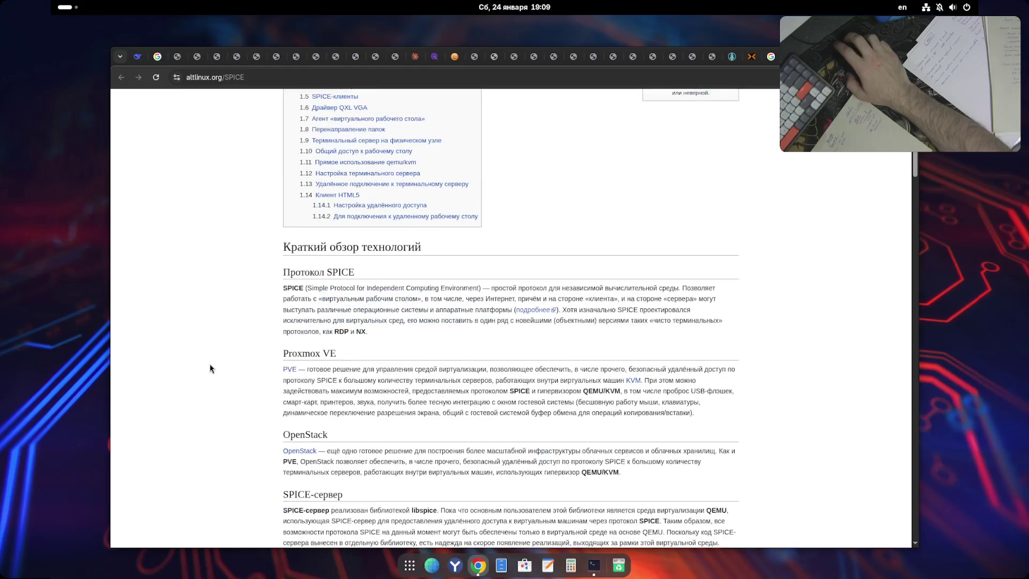
scroll(210, 368, "down", 3)
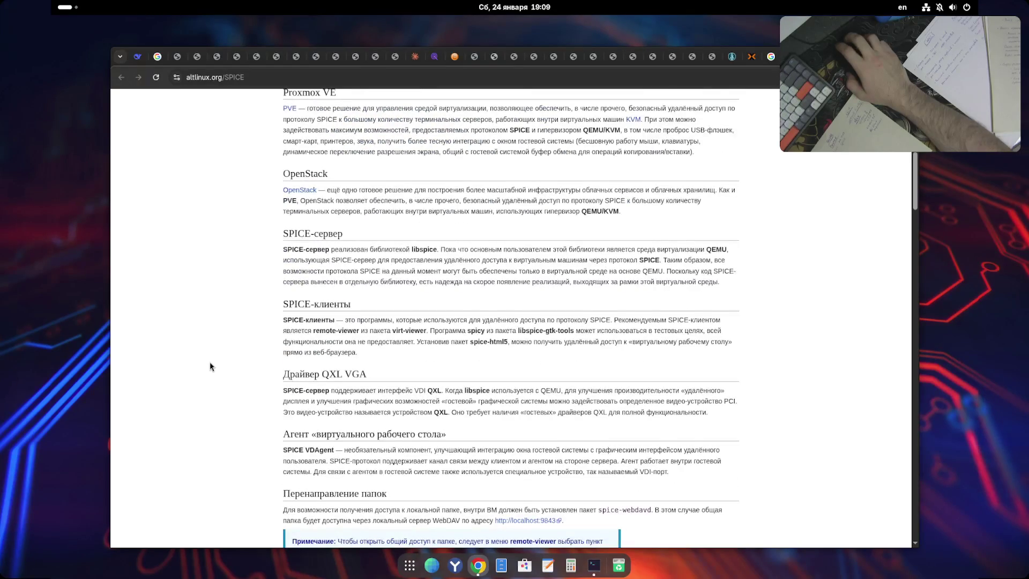
scroll(210, 364, "down", 5)
scroll(210, 367, "down", 10)
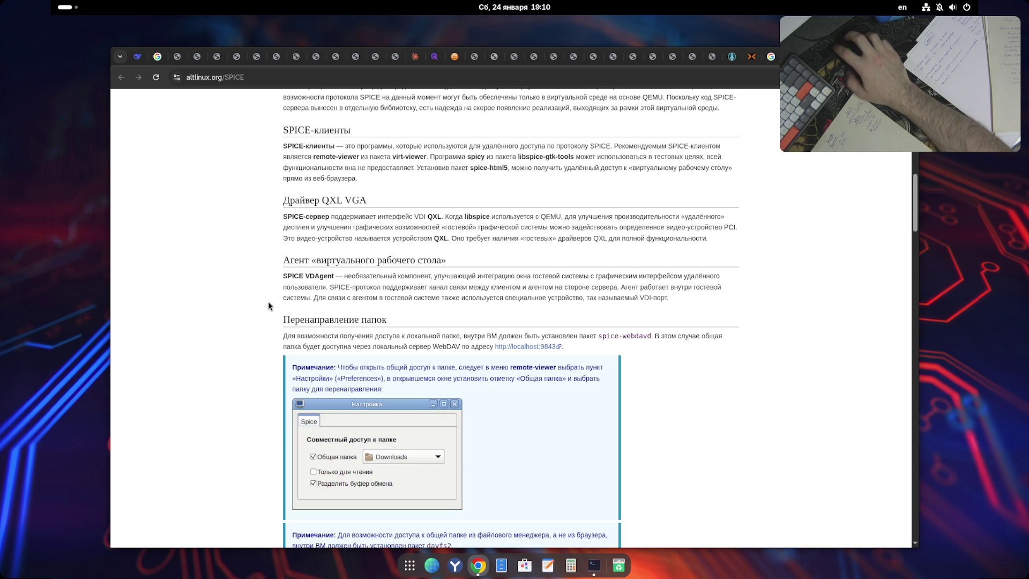
scroll(258, 343, "down", 3)
scroll(258, 343, "down", 10)
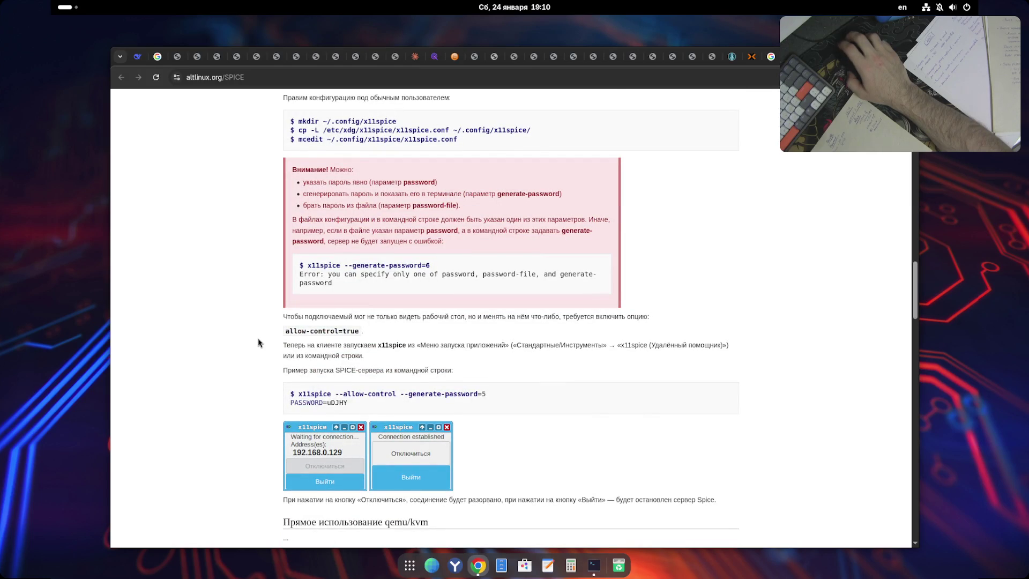
scroll(258, 343, "down", 20)
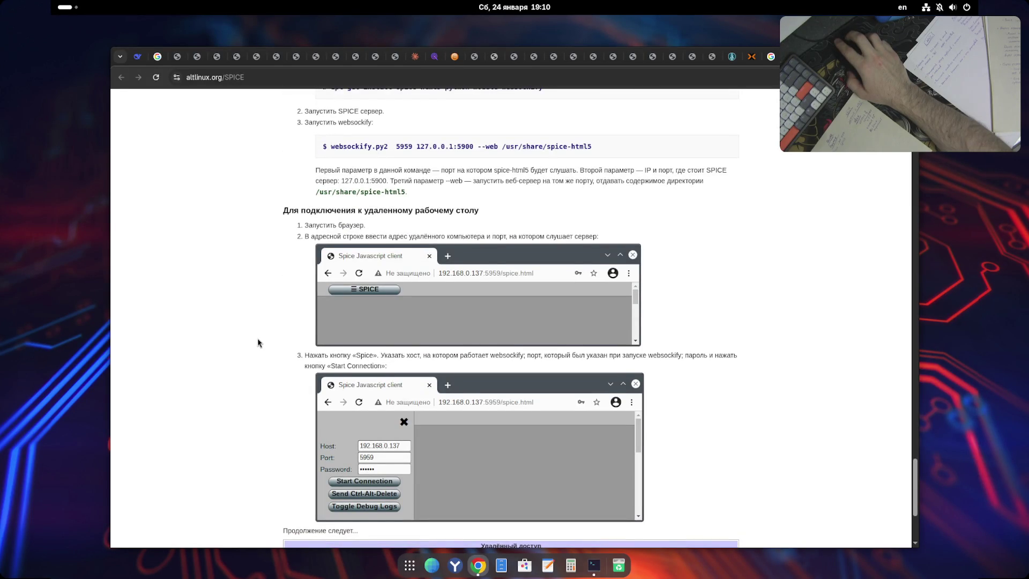
scroll(258, 343, "down", 5)
scroll(258, 343, "up", 20)
scroll(256, 343, "up", 20)
scroll(256, 343, "down", 3)
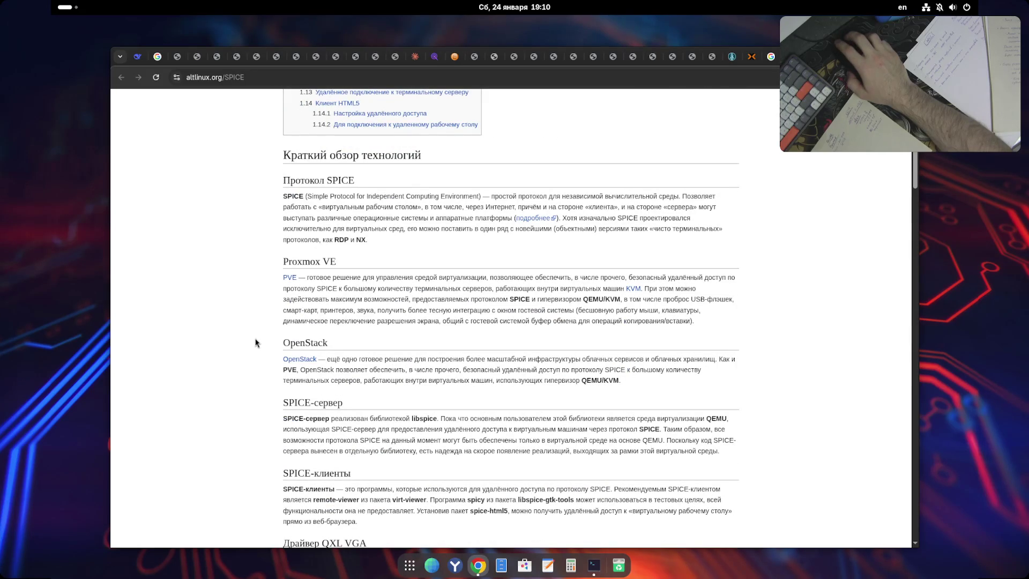
scroll(256, 343, "down", 10)
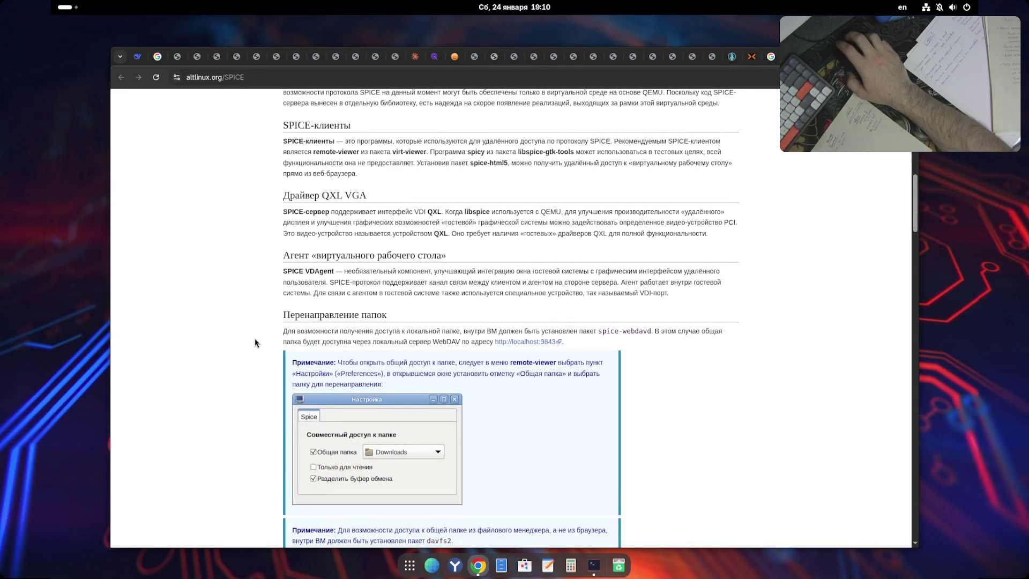
scroll(255, 343, "down", 12)
scroll(255, 344, "up", 15)
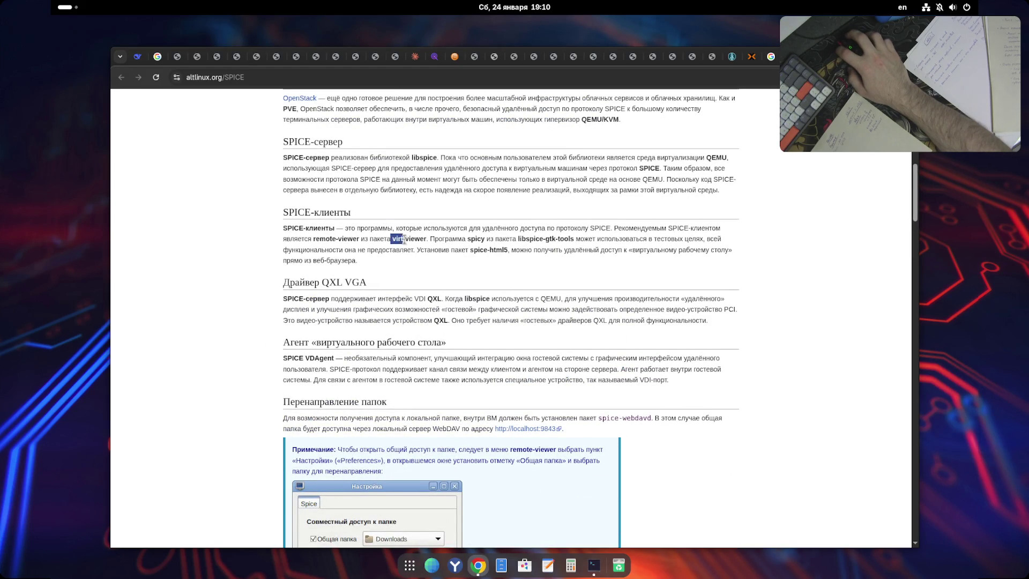
left_click(594, 565)
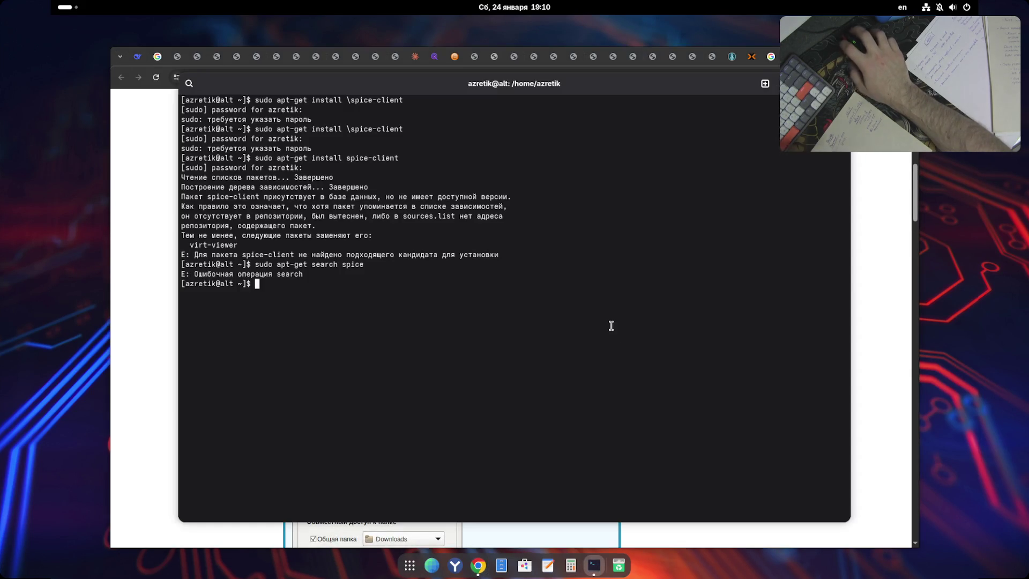
- Run 'sudo apt-get install virt-viewer', confirm with y, then open the installed applications overview
key("Up")
key("BackSpace")
key("BackSpace")
key("BackSpace")
key("BackSpace")
key("BackSpace")
type("install")
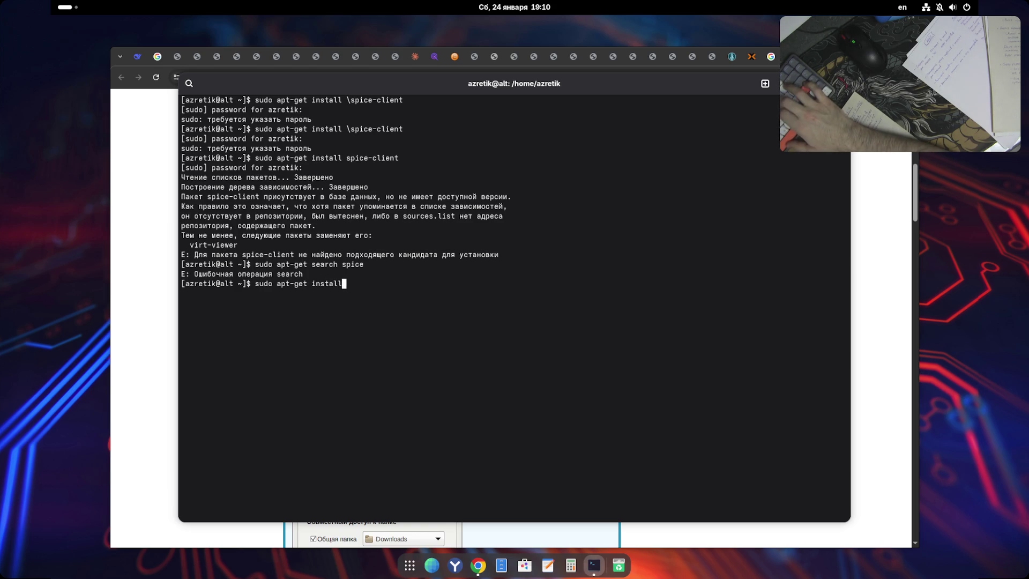
key("alt+Tab")
key("alt+Tab")
key("alt+Tab")
key("alt+Tab")
type(" virt-vie")
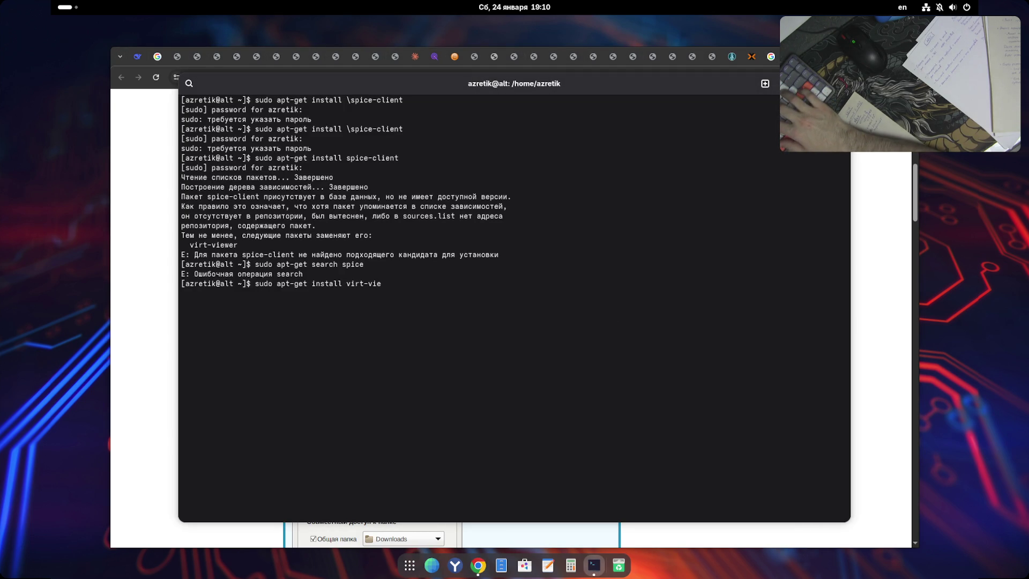
type("wer")
key("Return")
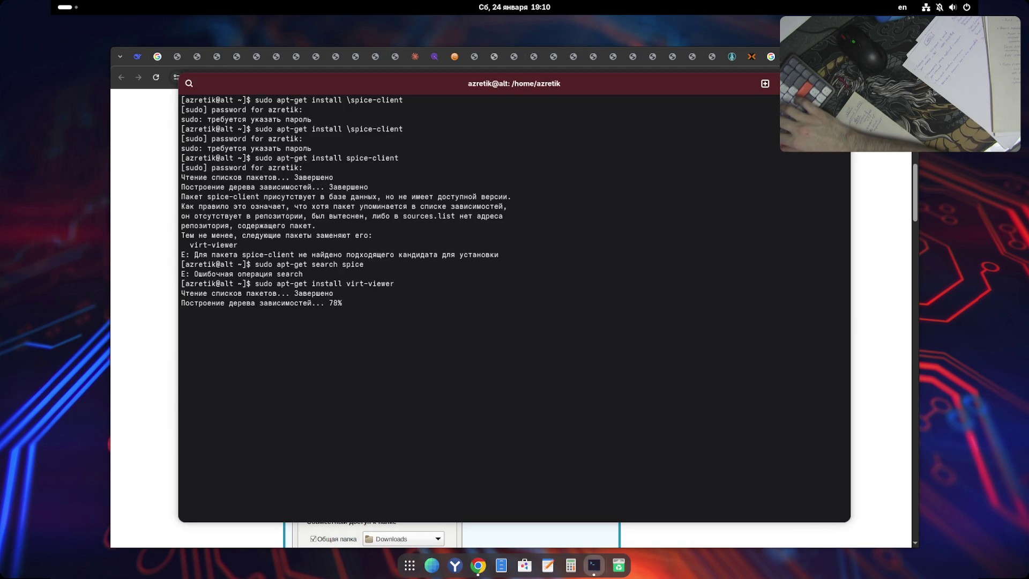
type("y")
key("Return")
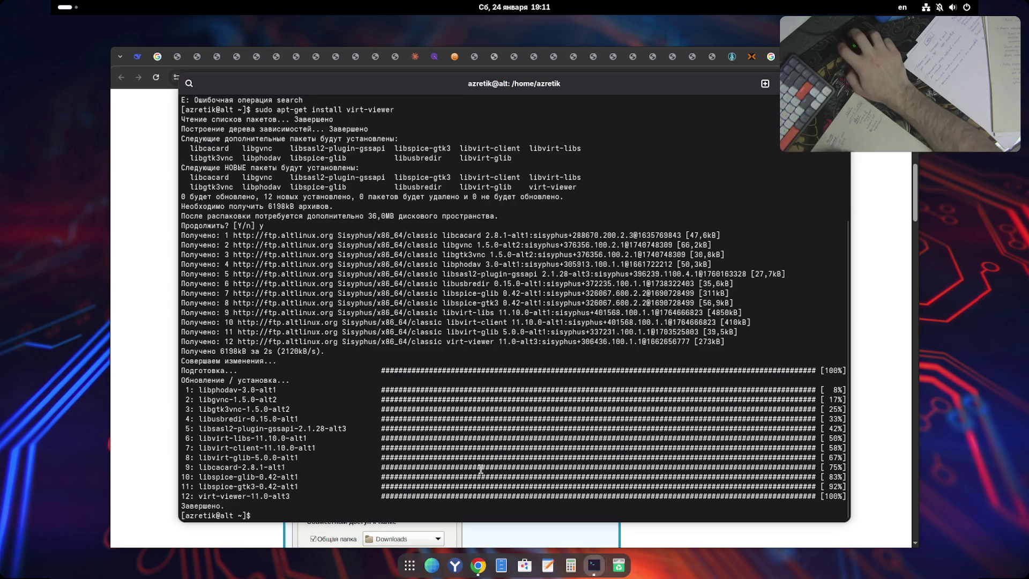
left_click(410, 566)
scroll(504, 447, "down", 1)
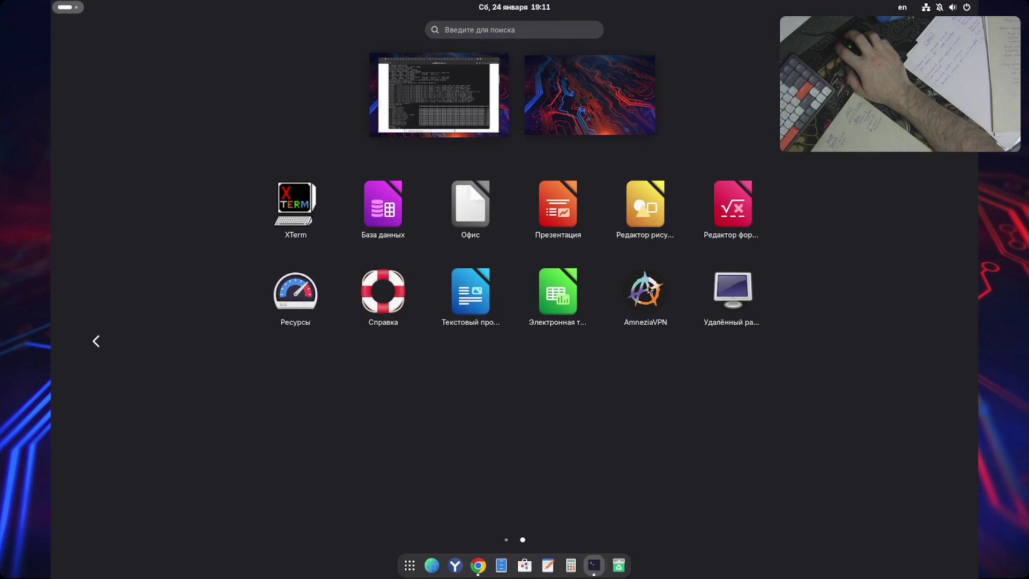
- Launch Remote Viewer, move its connection dialog right, and return to the Proxmox tab in Chrome
left_click(743, 303)
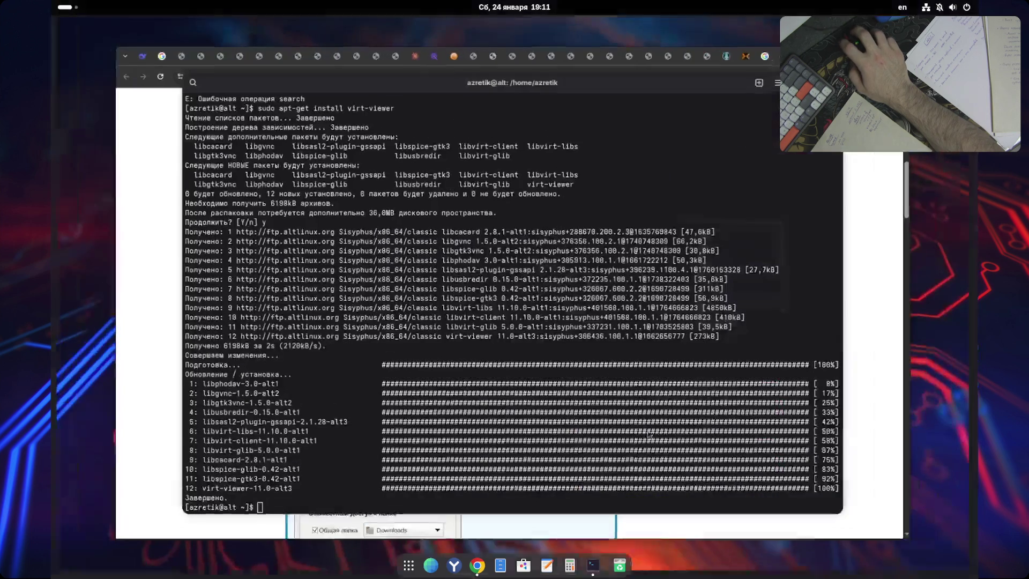
mouse_move(523, 185)
left_mouse_down()
mouse_move(781, 182)
mouse_move(857, 188)
mouse_move(881, 209)
left_mouse_up()
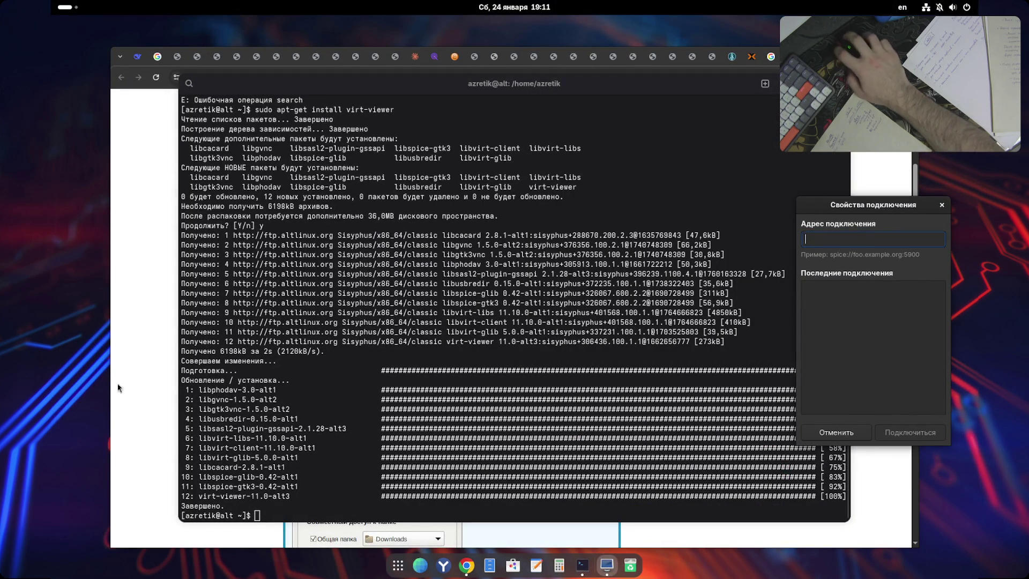
left_click(160, 224)
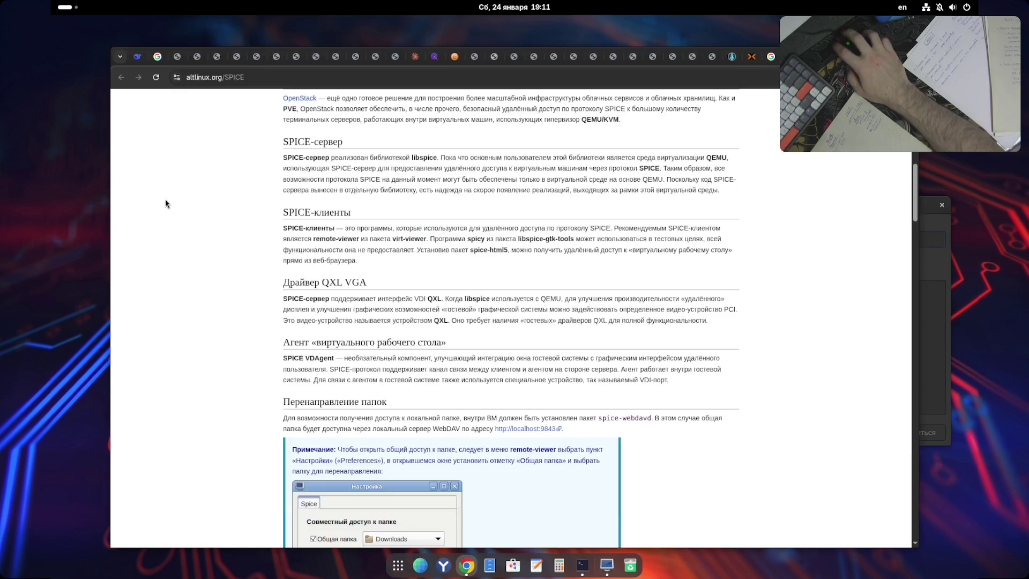
key("ctrl+Tab")
key("ctrl+Tab")
key("ctrl+Tab")
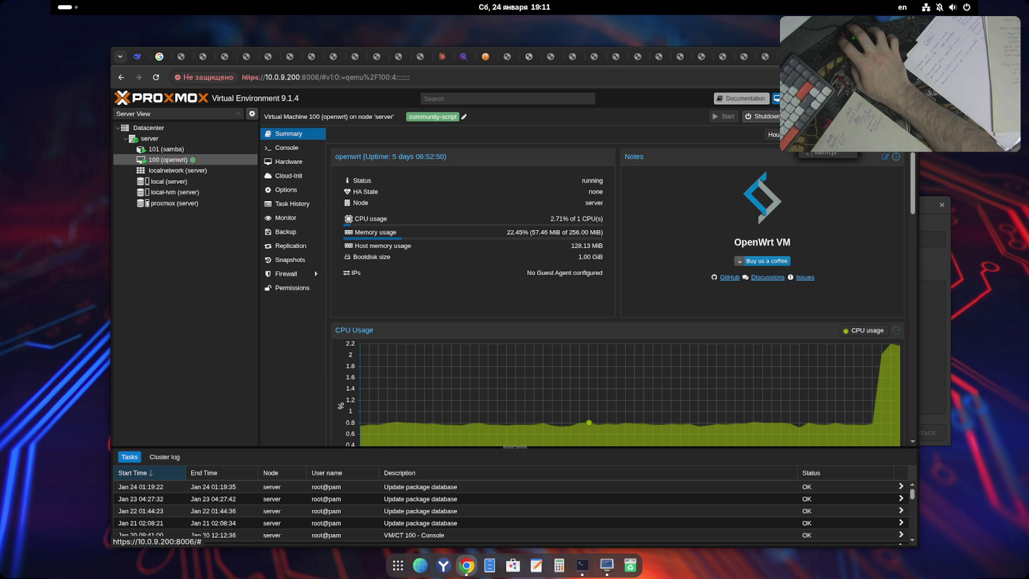
- Start a SPICE console for container 101 (samba) and view its Options, Resources and Console
left_click(166, 149)
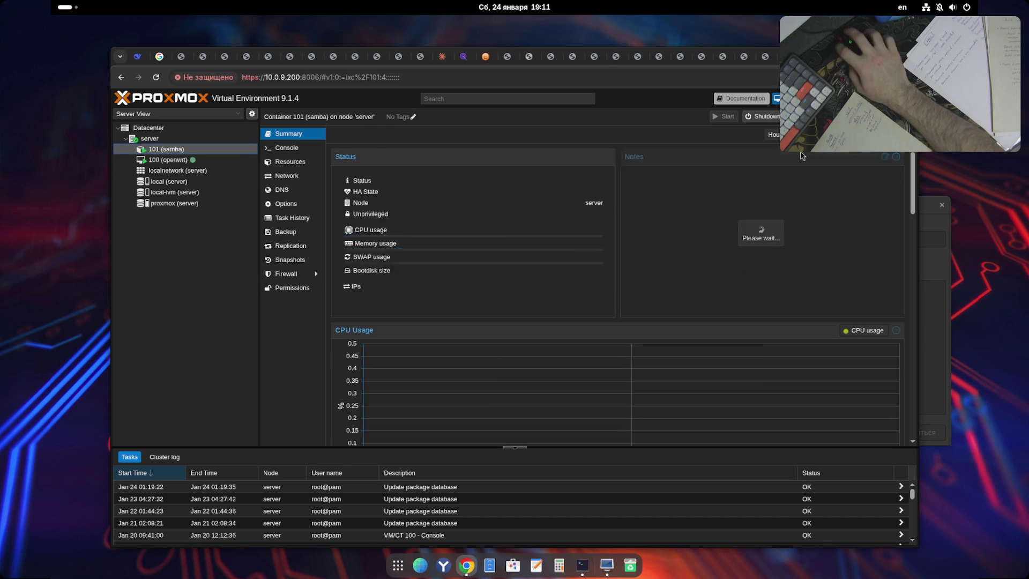
left_click(826, 141)
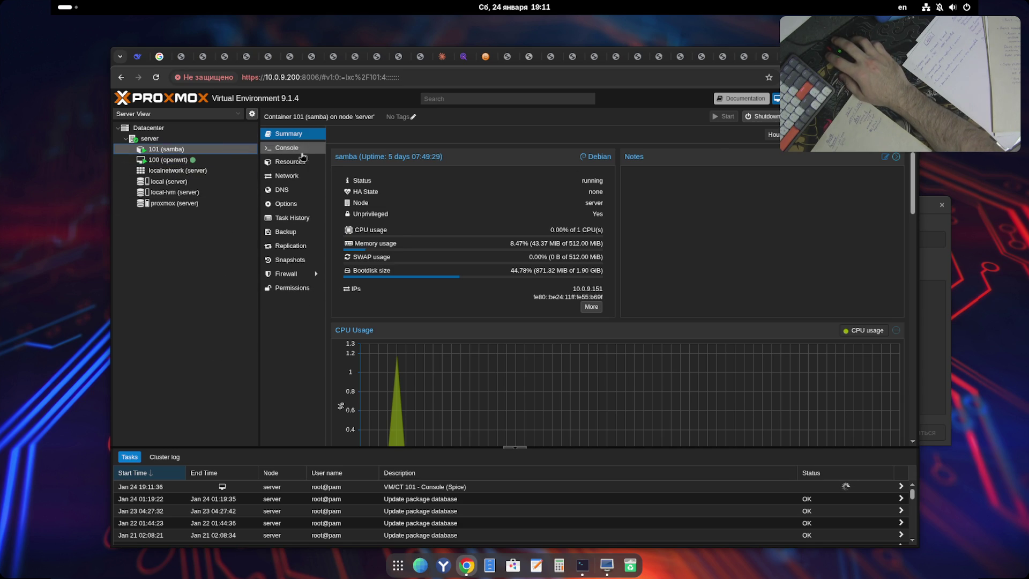
left_click(294, 208)
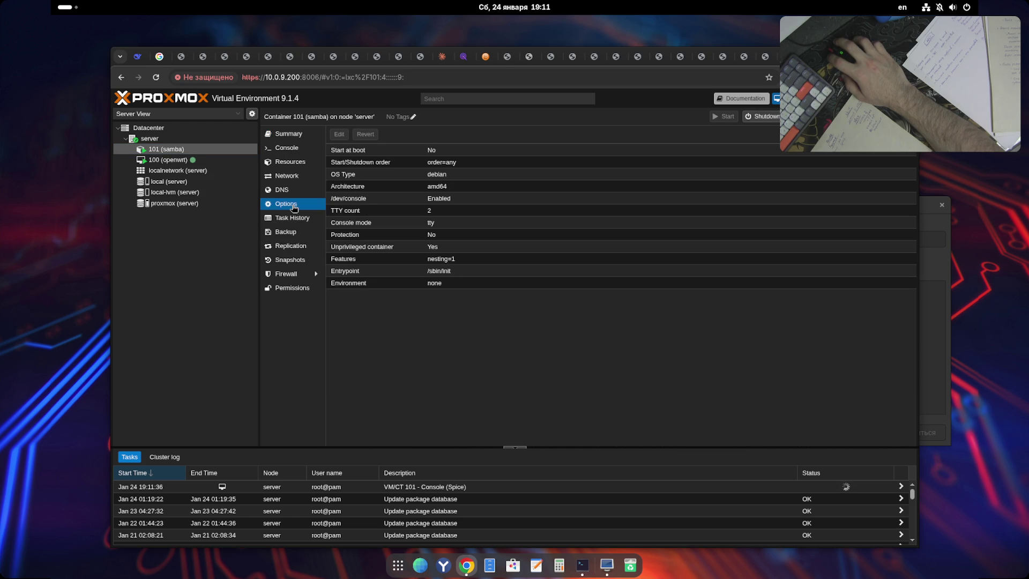
left_click(295, 169)
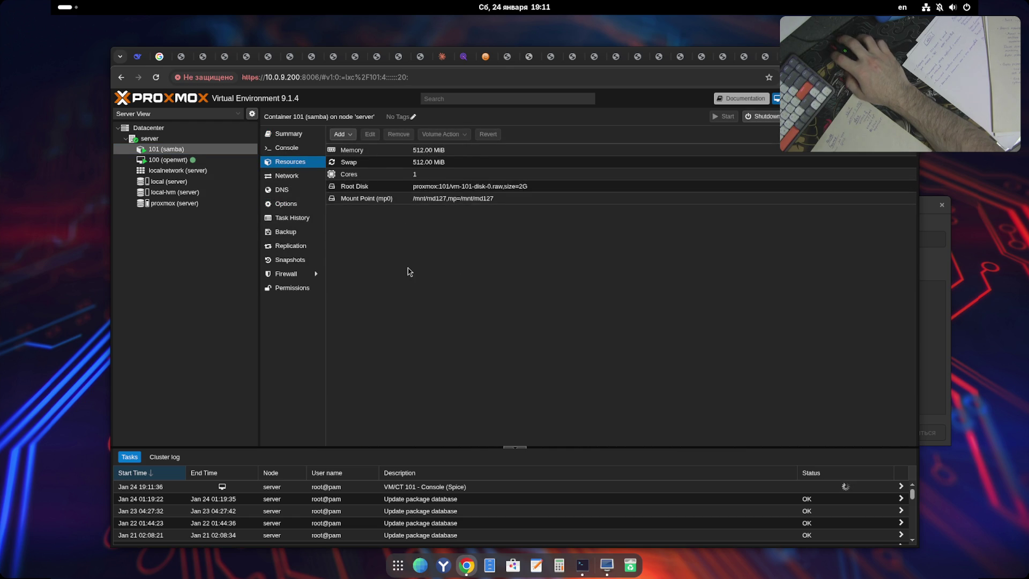
left_click(292, 147)
- Open VM 100 (openwrt)'s web console, then bring up the Files manager
left_click(168, 160)
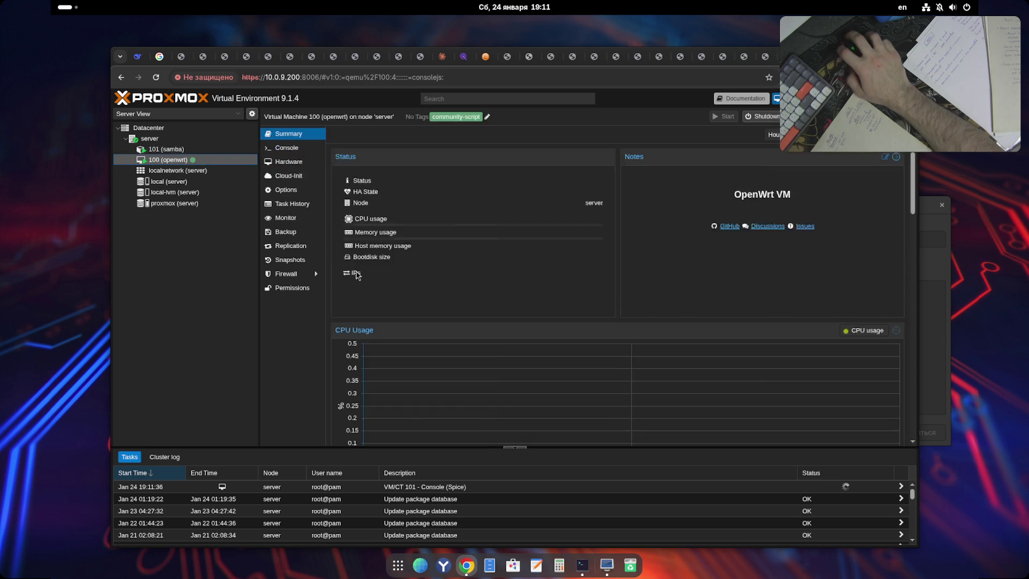
left_click(309, 151)
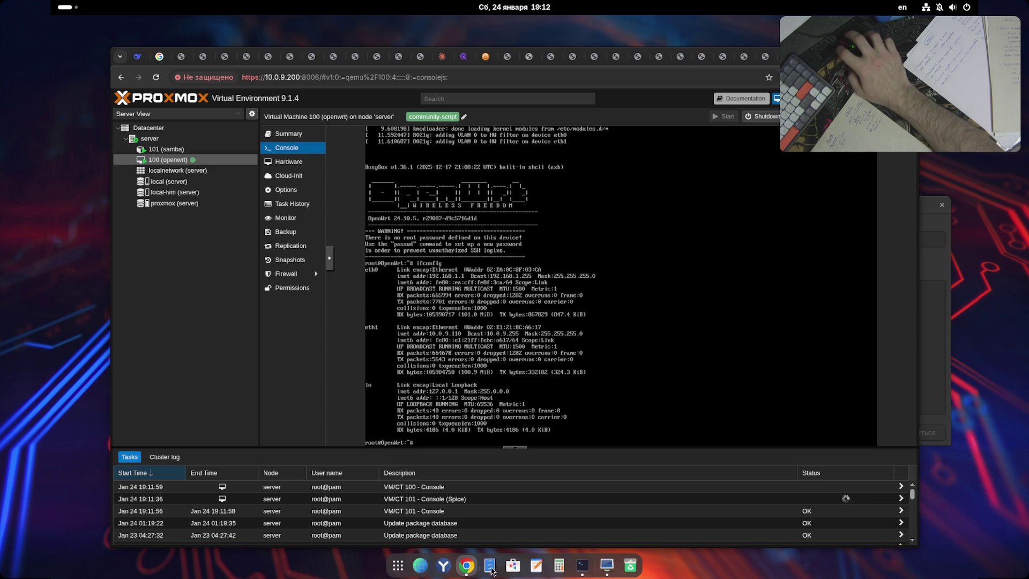
left_click(524, 382)
key("super+e")
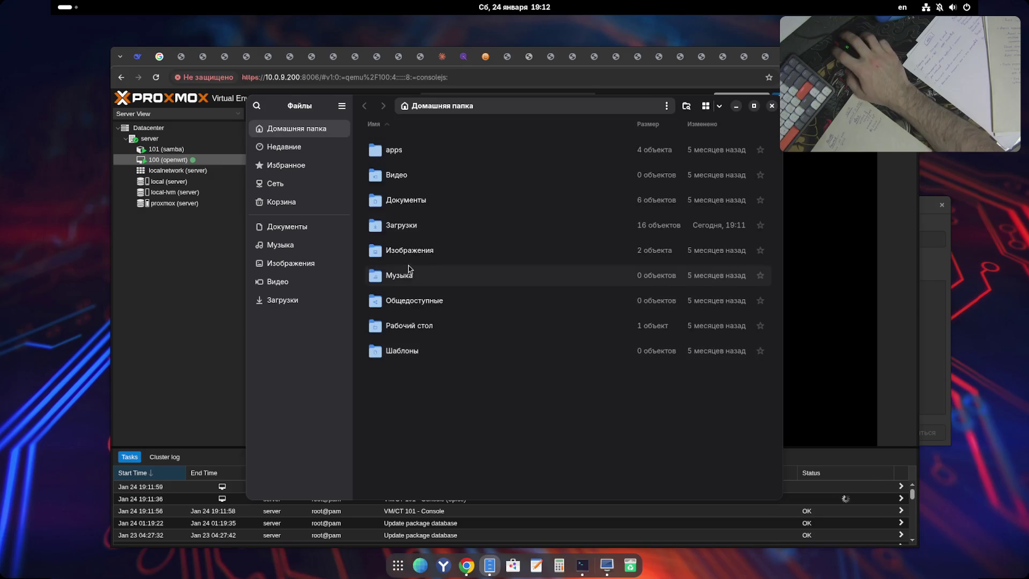
- Try opening pve-spice.vv from Downloads in Remote Viewer and dismiss the connection error
left_click(302, 300)
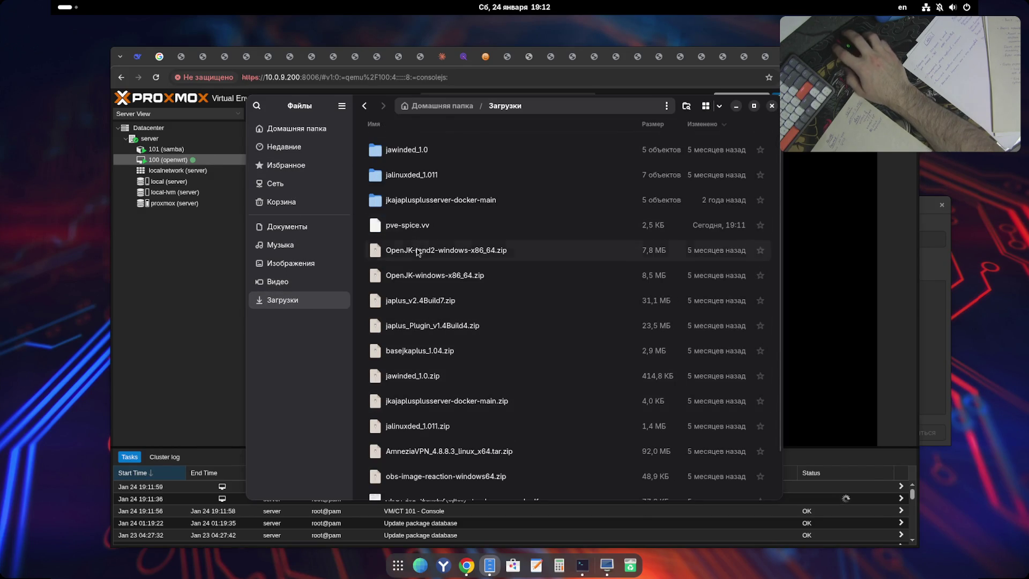
right_click(411, 230)
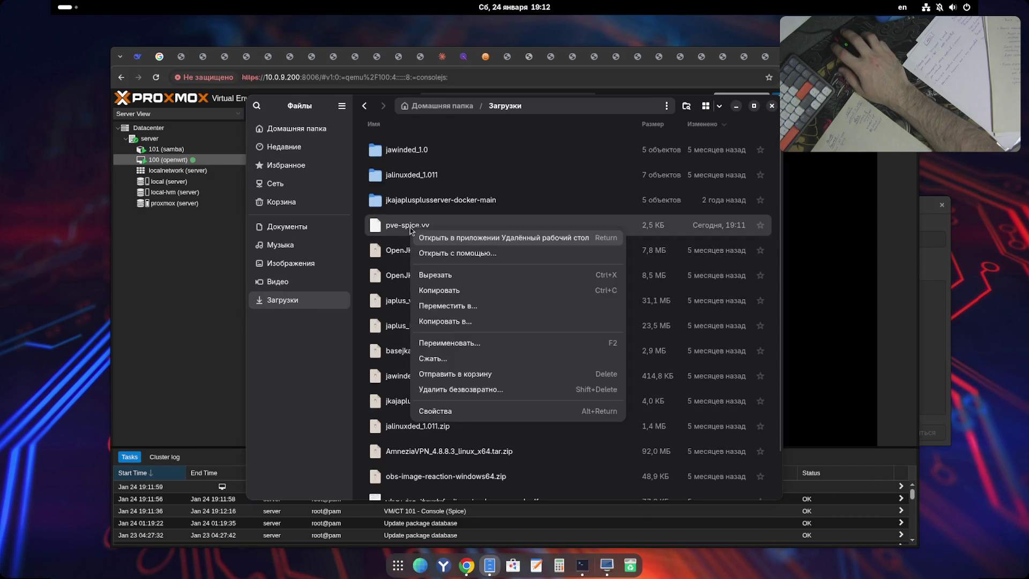
left_click(455, 237)
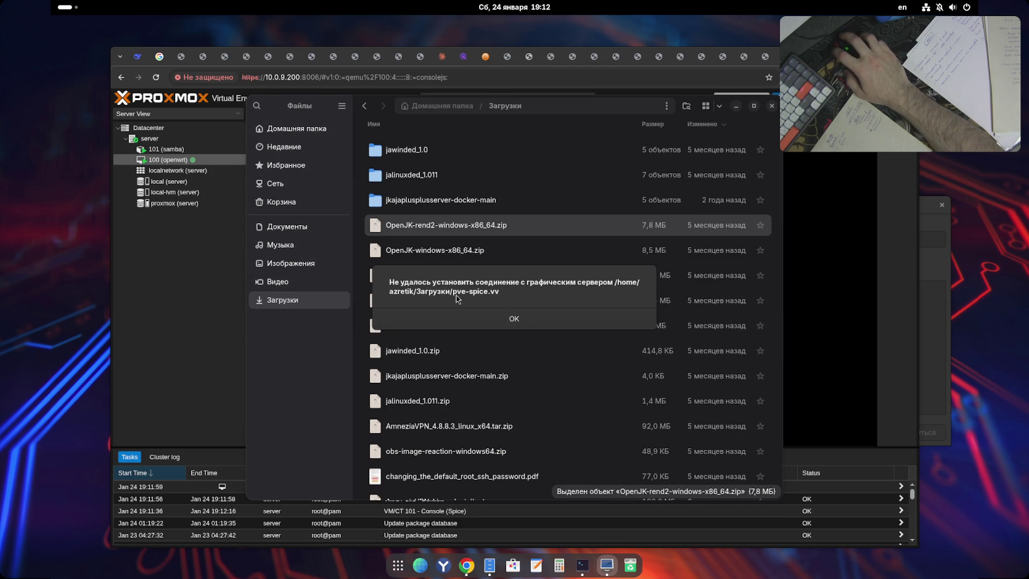
left_click(526, 319)
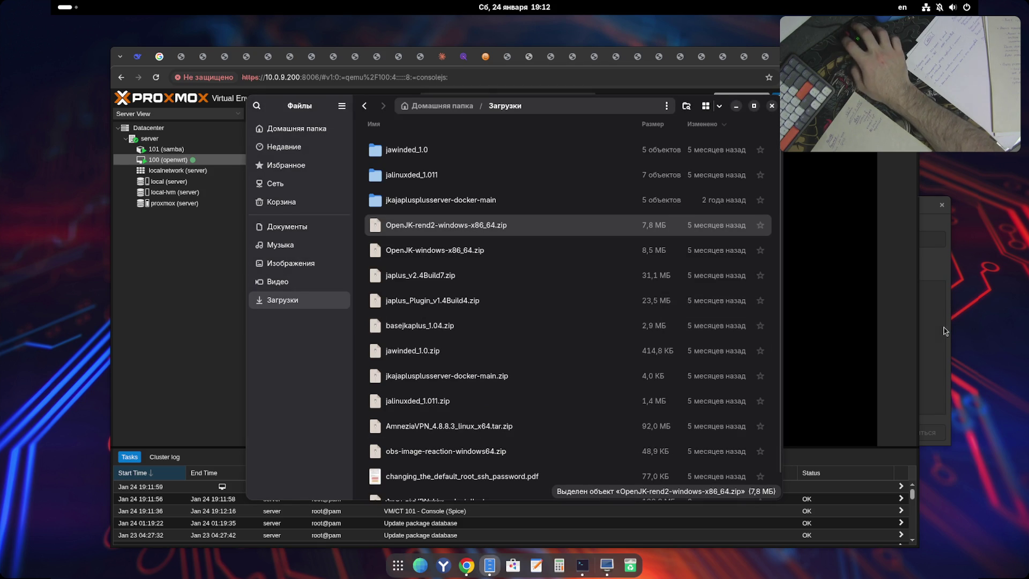
- Connect to the pve-spice.vv file address and dismiss the unsupported graphics type error
left_click(458, 353)
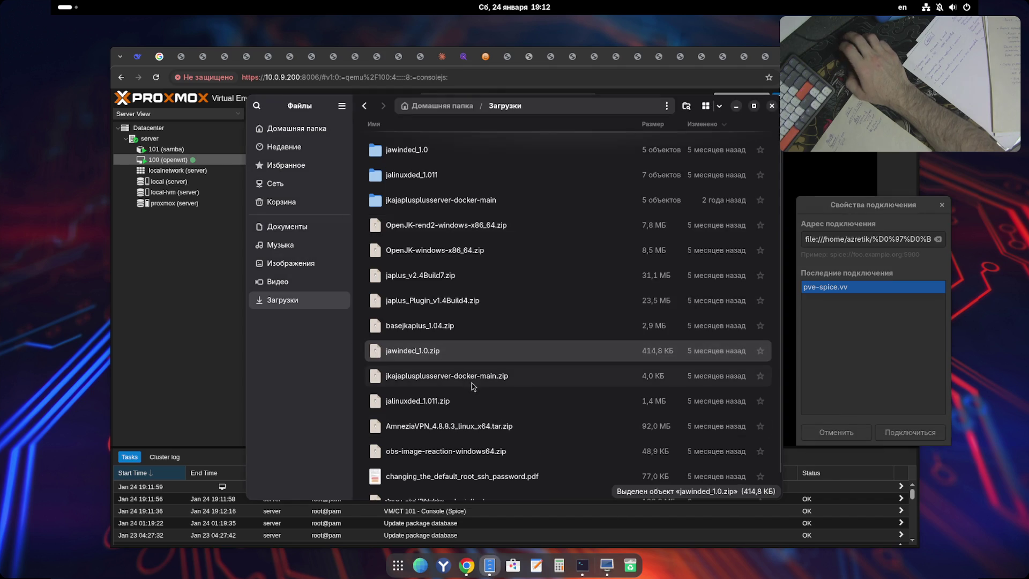
left_click(569, 272)
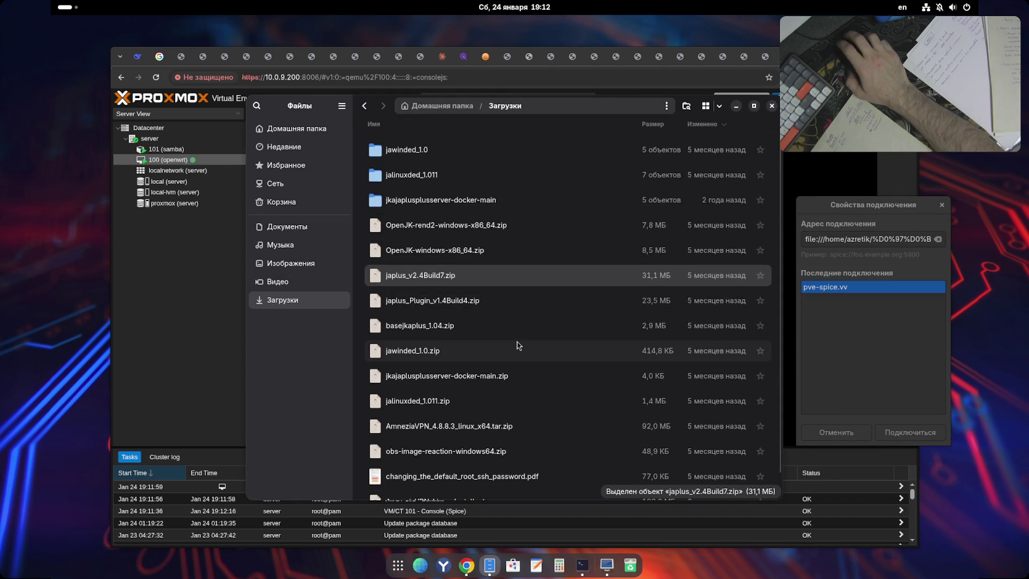
scroll(518, 346, "down", 1)
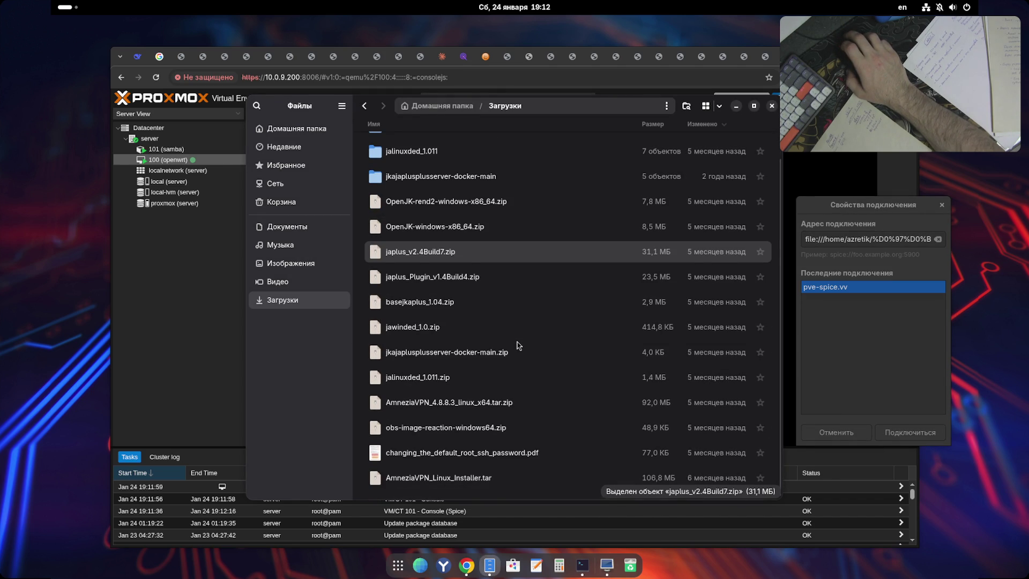
scroll(519, 346, "up", 1)
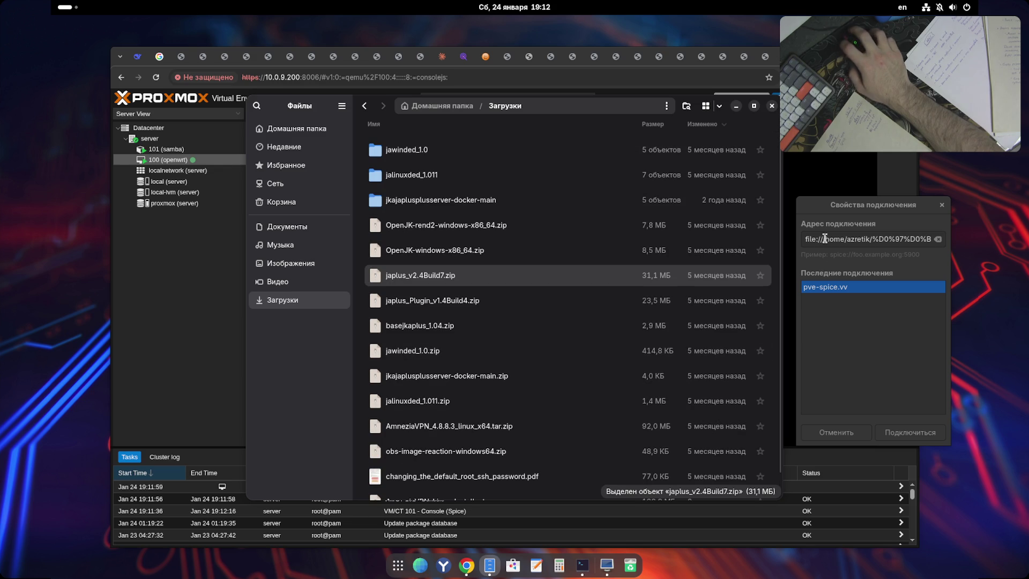
triple_click(884, 240)
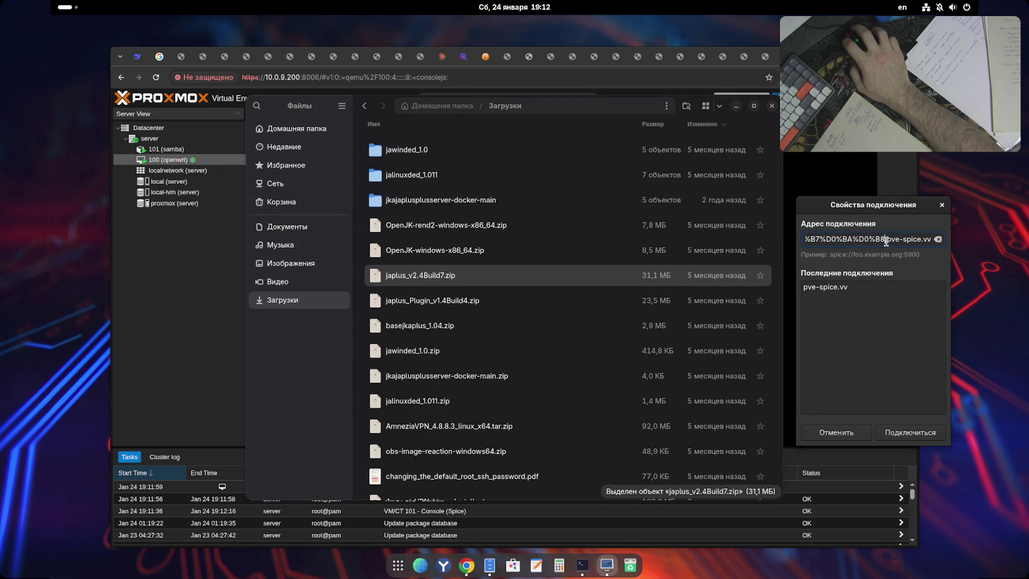
key("shift+Home")
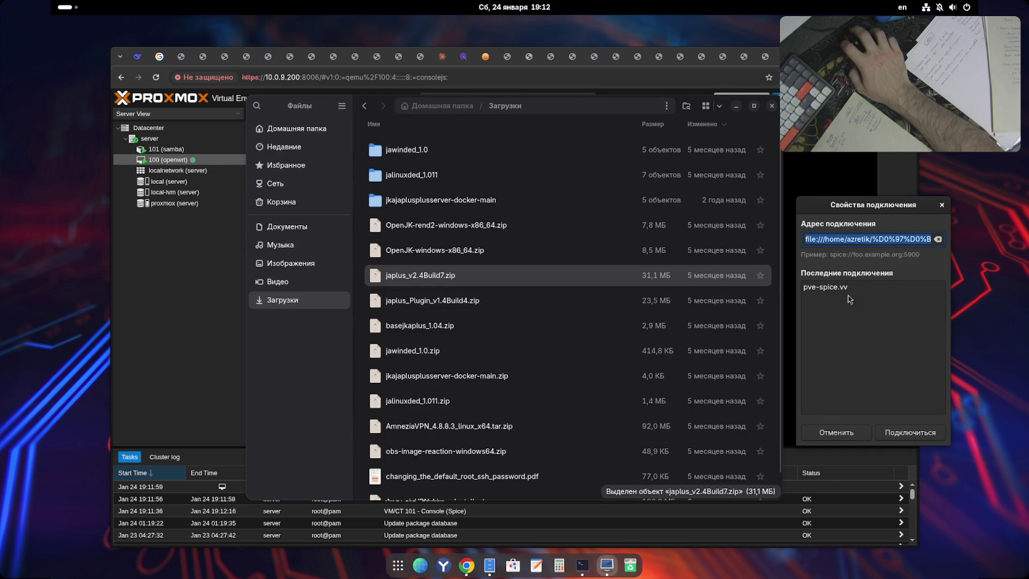
left_click(905, 432)
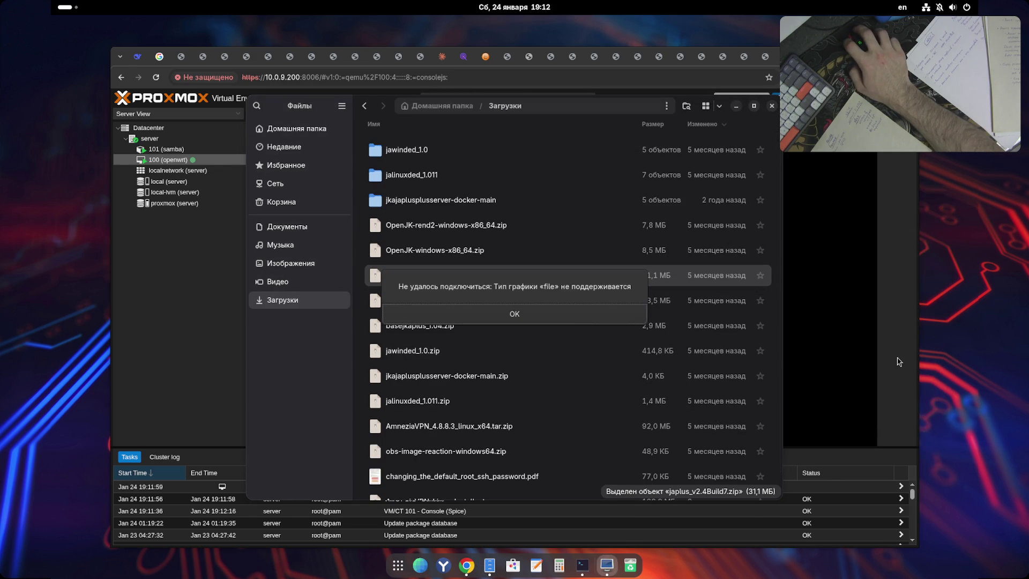
left_click(546, 317)
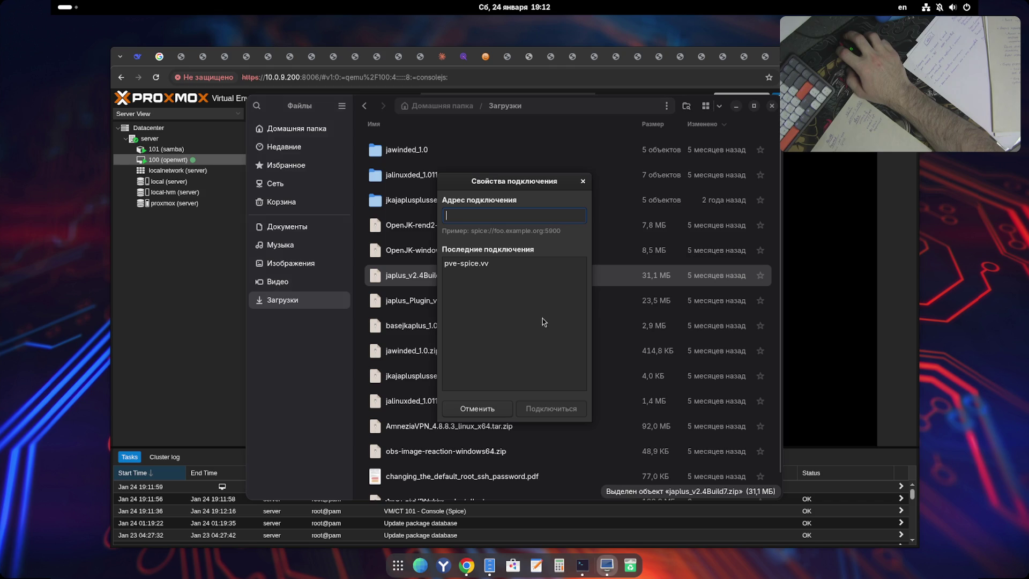
- Remove pve-spice.vv from recent connections, clear the address field, and return to Proxmox
right_click(483, 262)
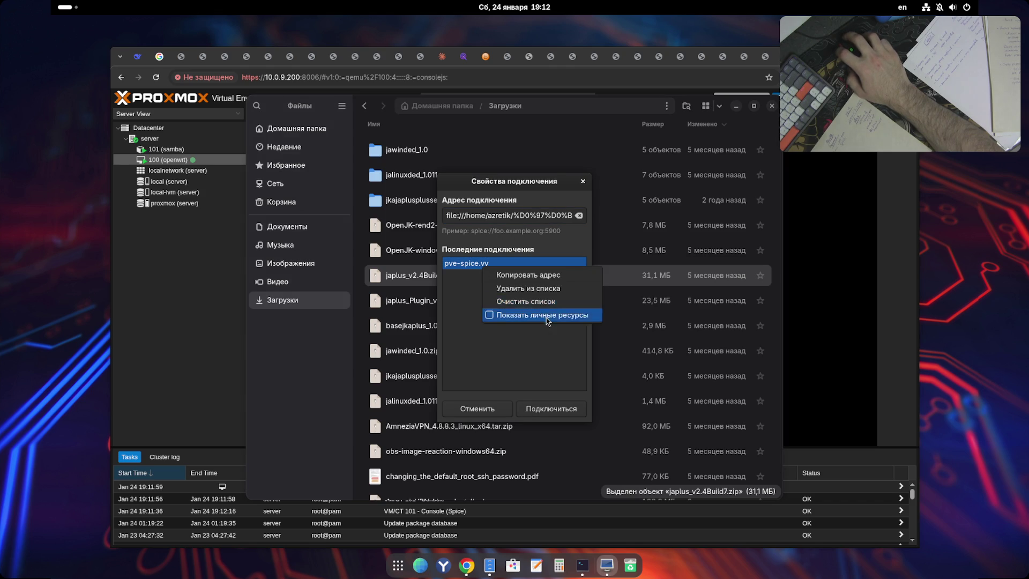
left_click(528, 288)
triple_click(504, 221)
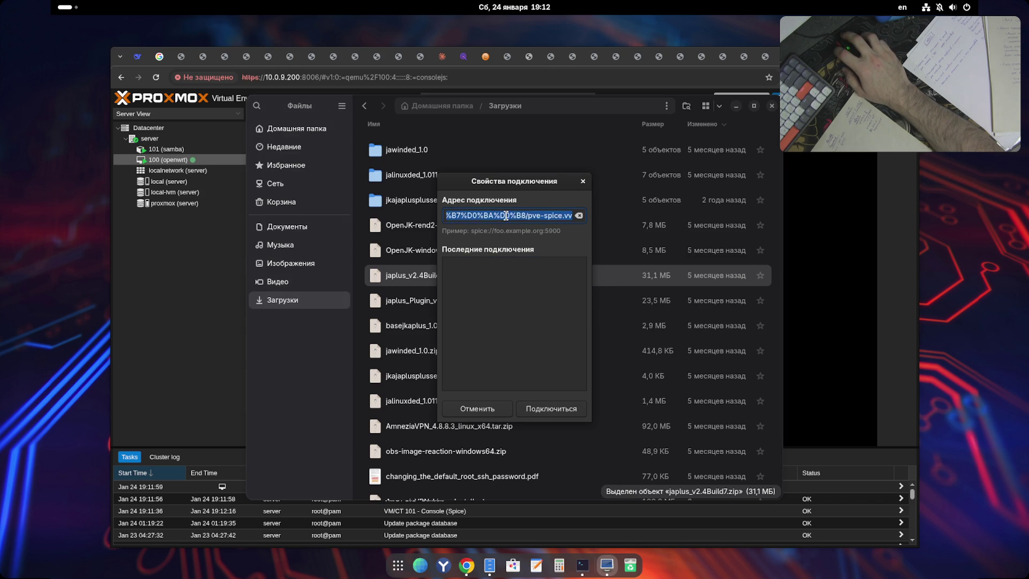
key("BackSpace")
left_click(161, 276)
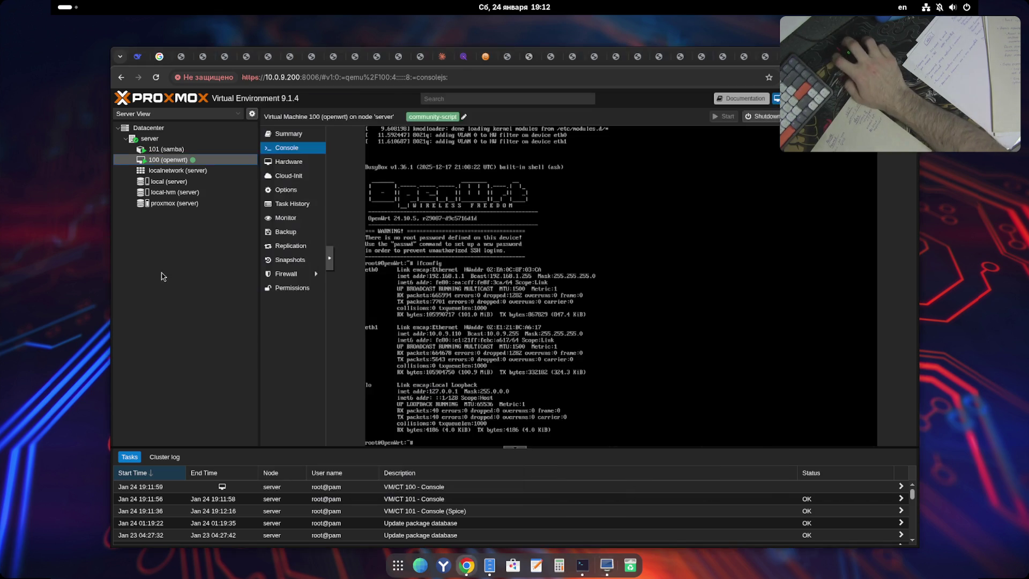
- In the 101 (samba) console, run 'ip address' after the mistyped 'ipaddress' fails
left_click(182, 150)
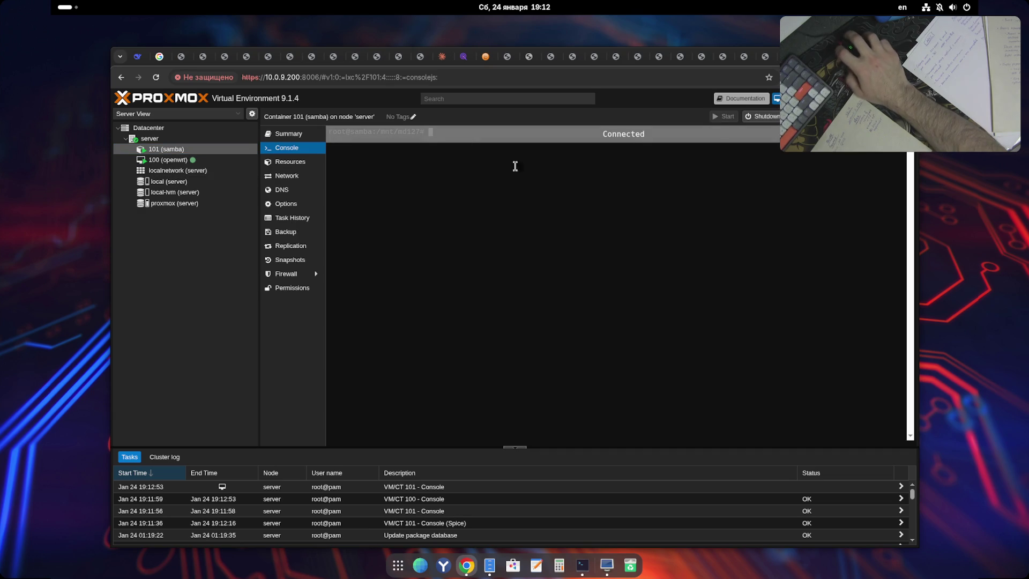
type("ds")
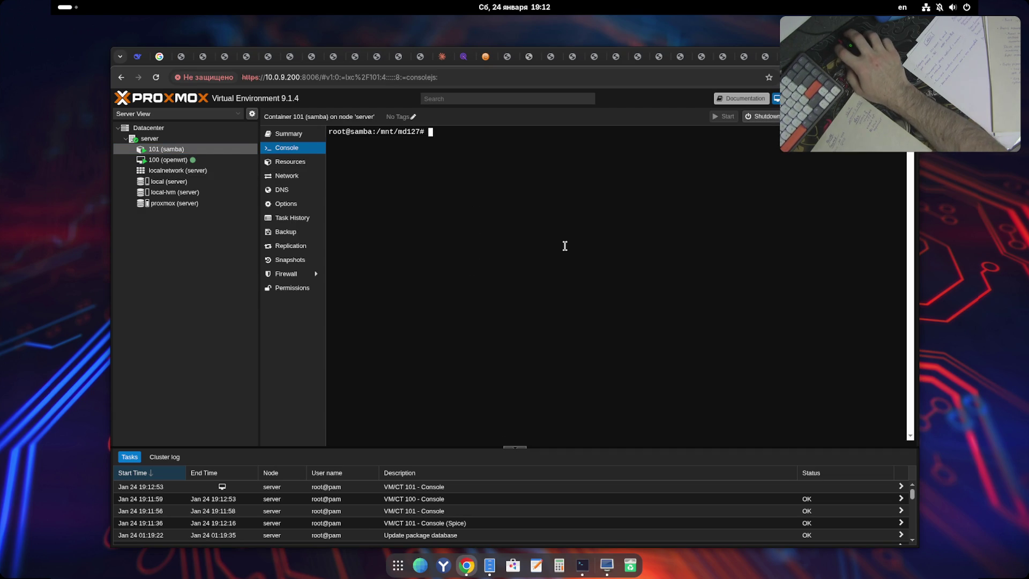
key("BackSpace")
key("BackSpace")
type("ipaddress")
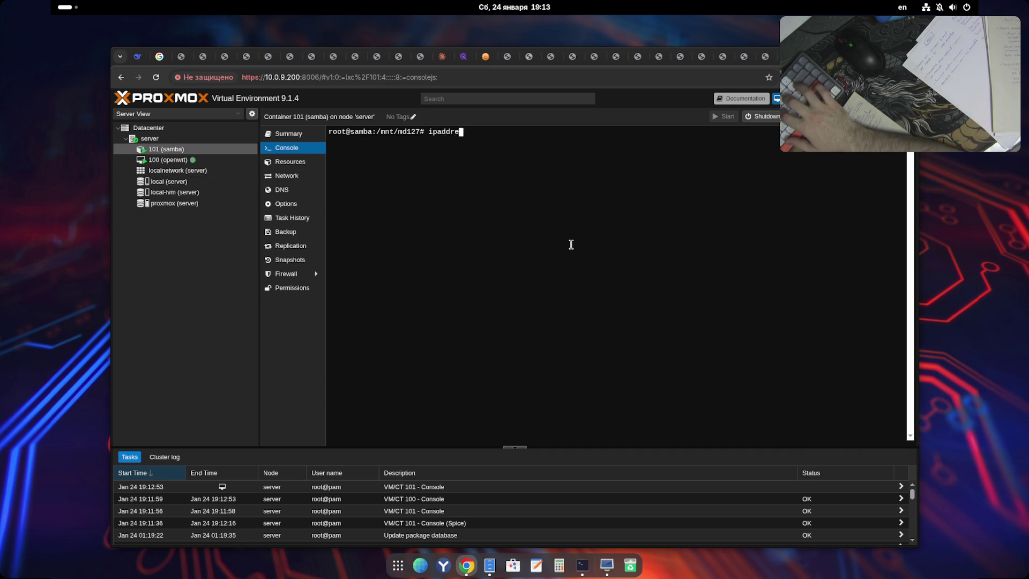
key("Return")
type("ip address")
key("Return")
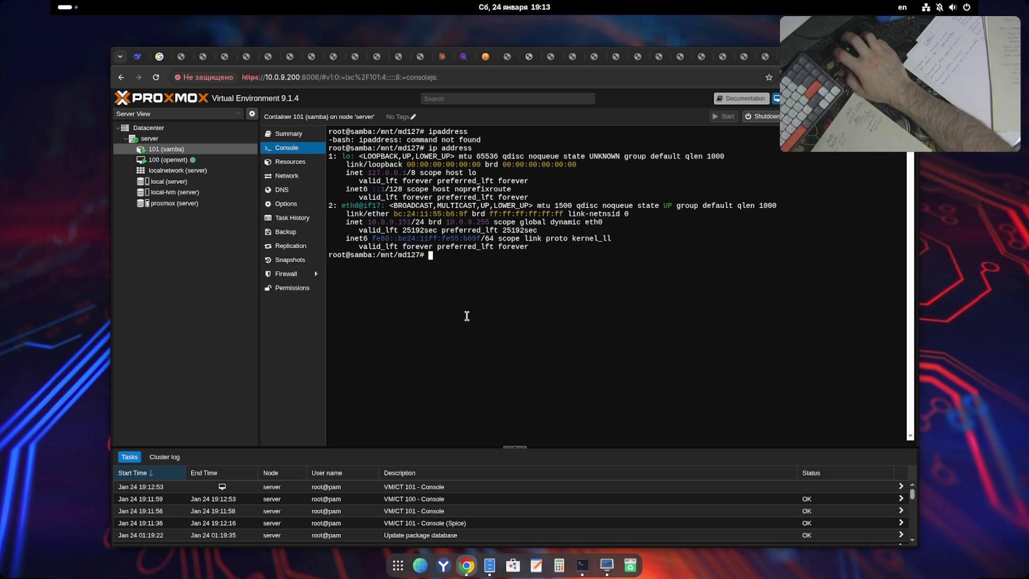
left_click(607, 566)
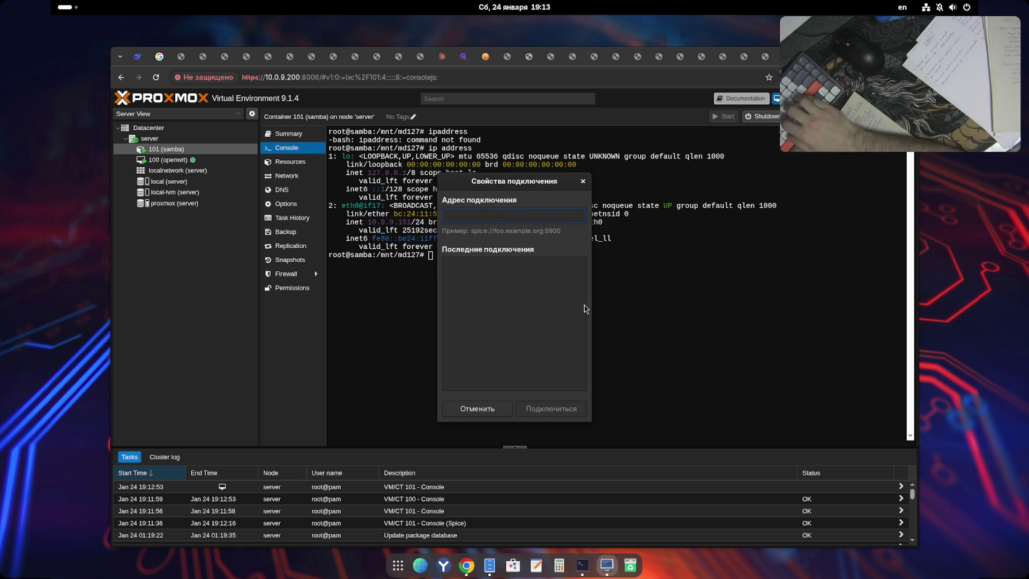
type("spice:")
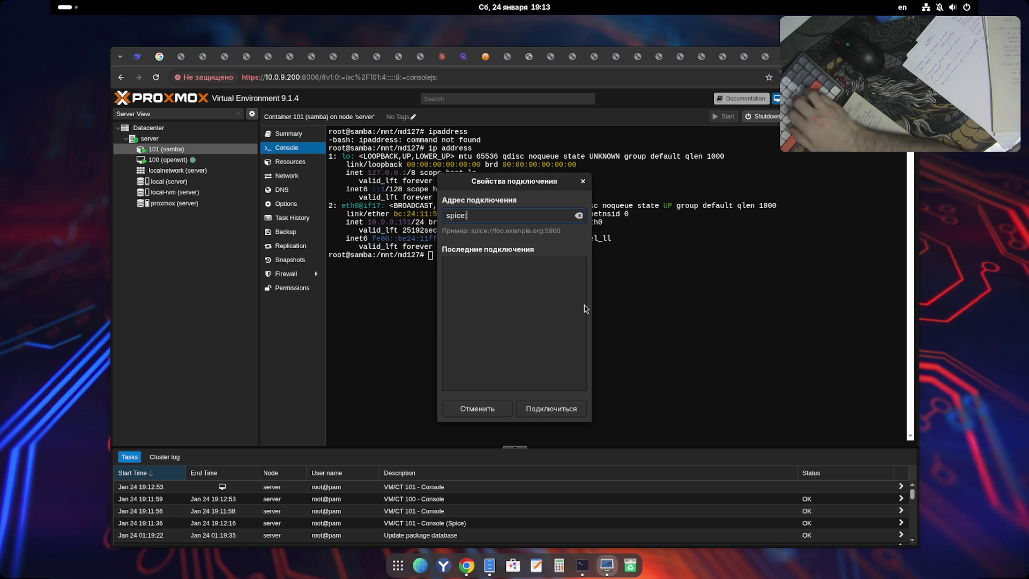
type("//10.0.9.151:59")
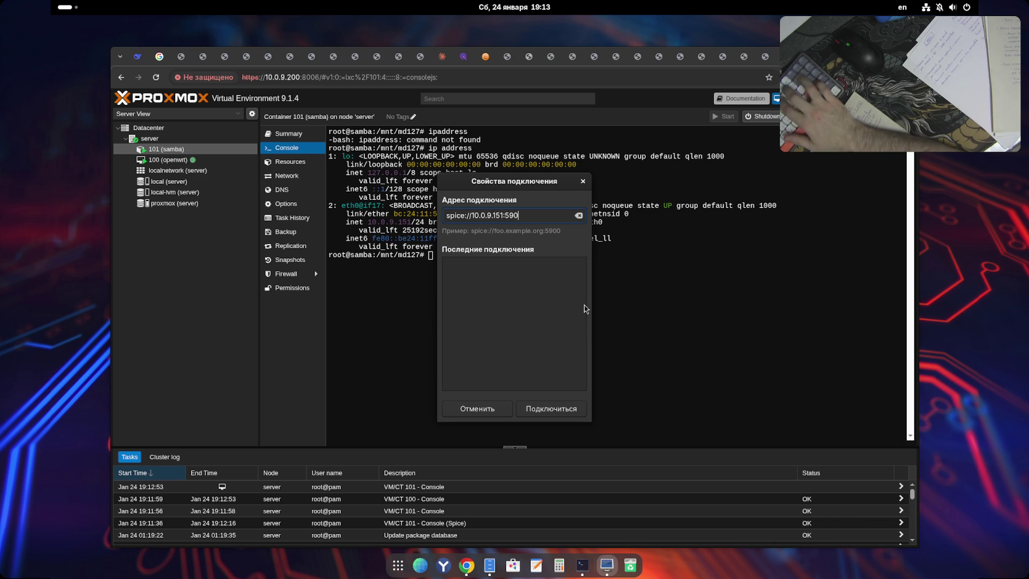
type("0")
key("Return")
left_click(515, 318)
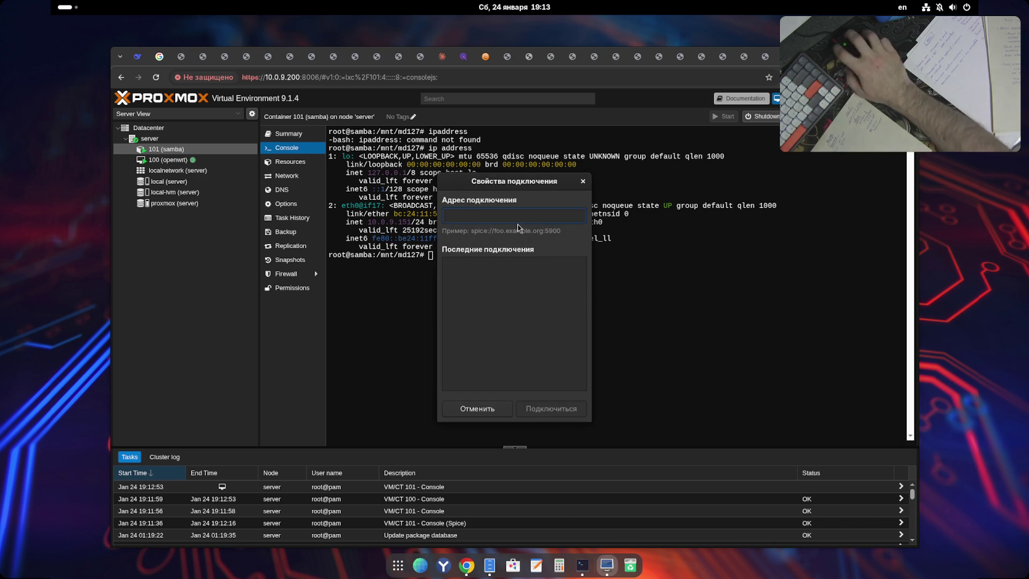
type("s")
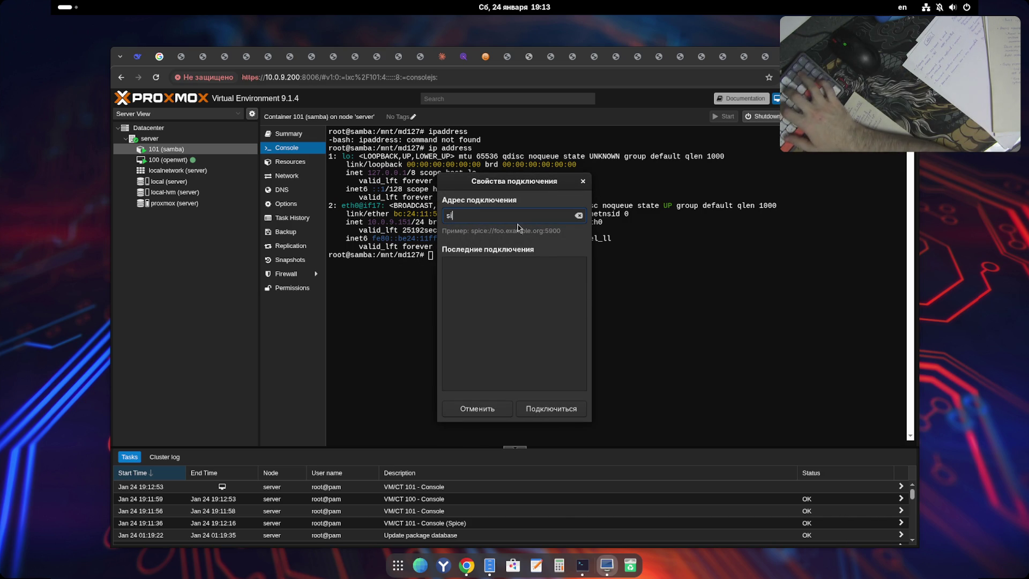
type("pice://10.0.9.2")
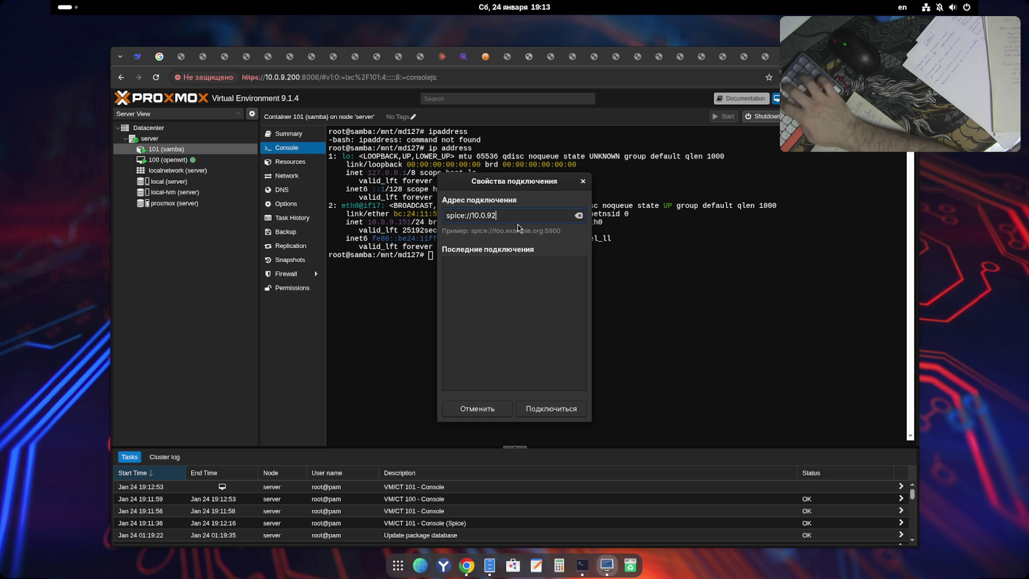
type("00:59")
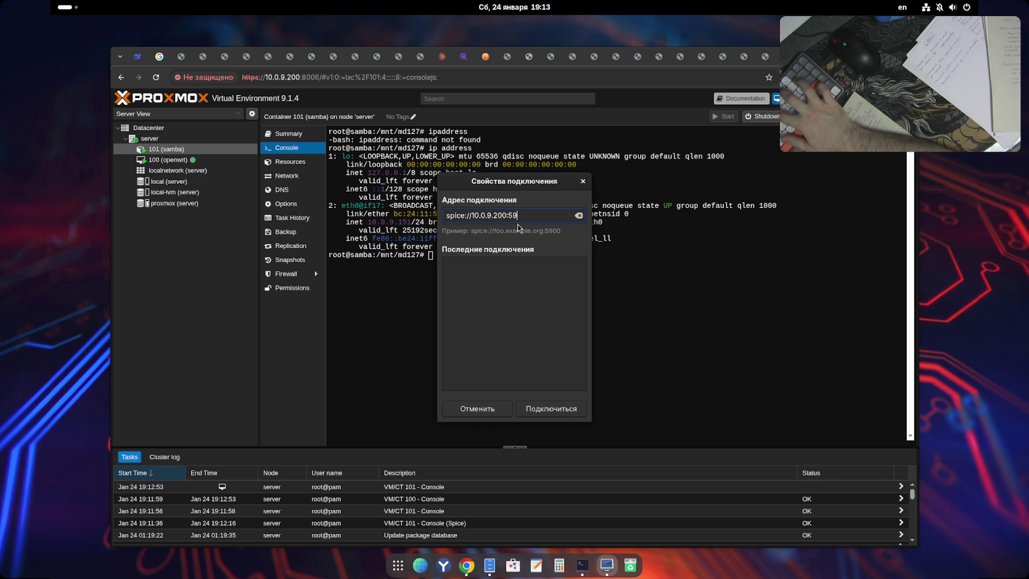
key("Return")
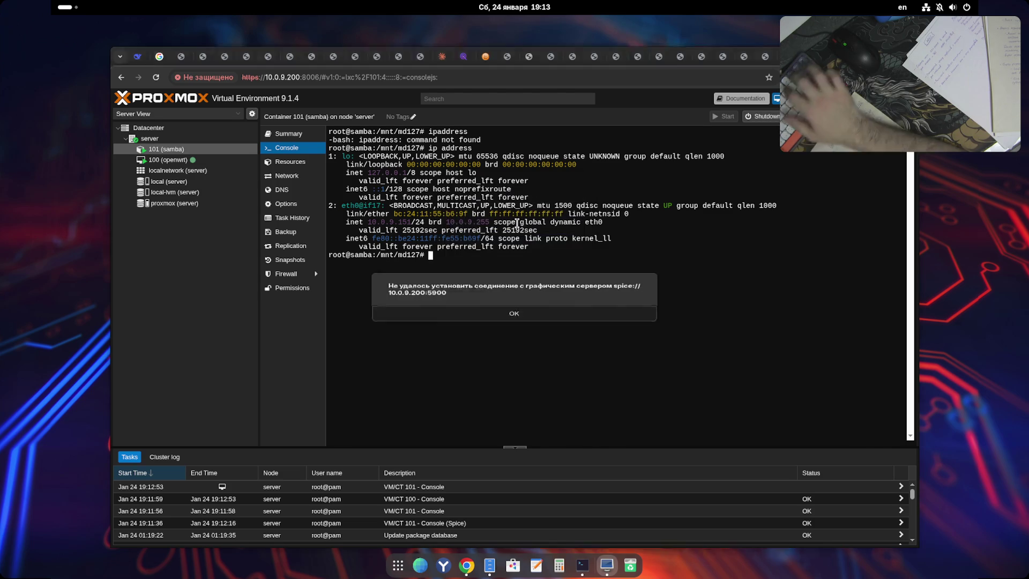
left_click(514, 331)
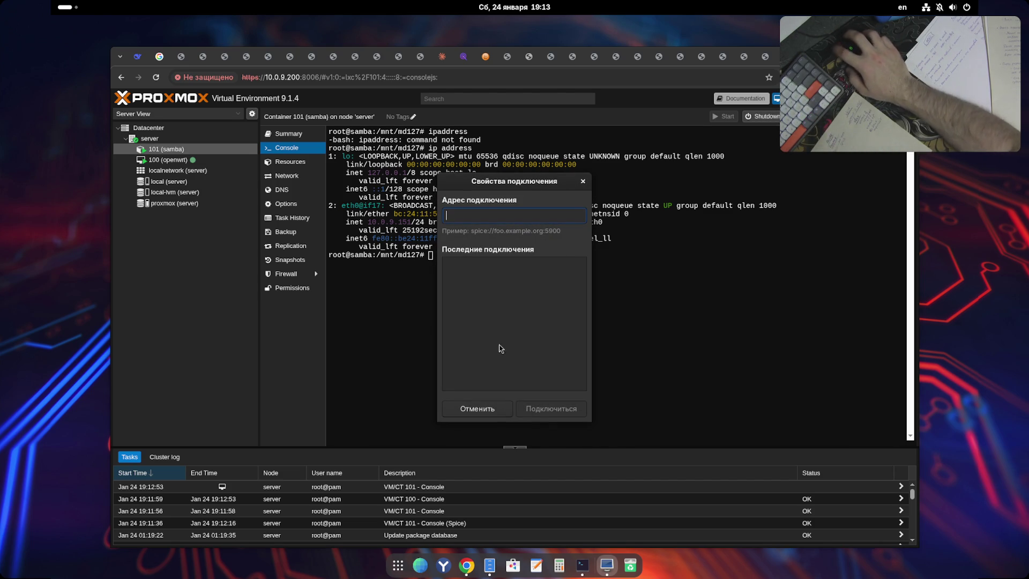
left_click(544, 306)
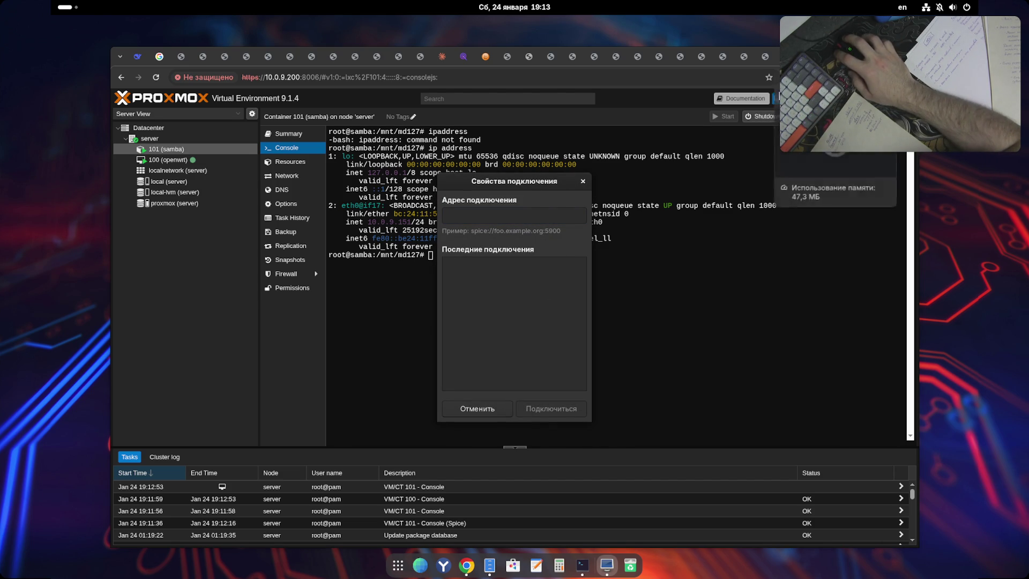
left_click(478, 409)
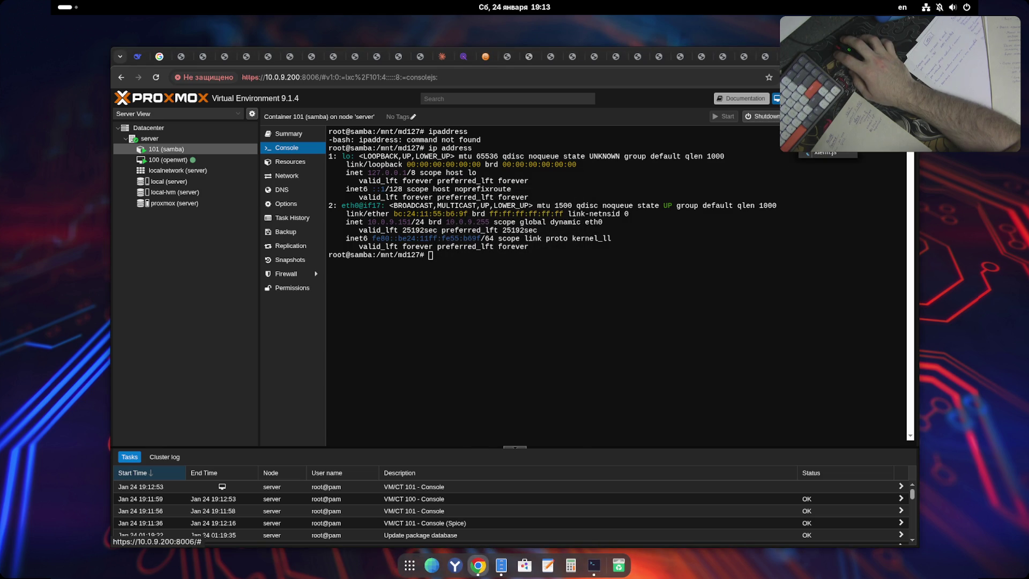
right_click(708, 108)
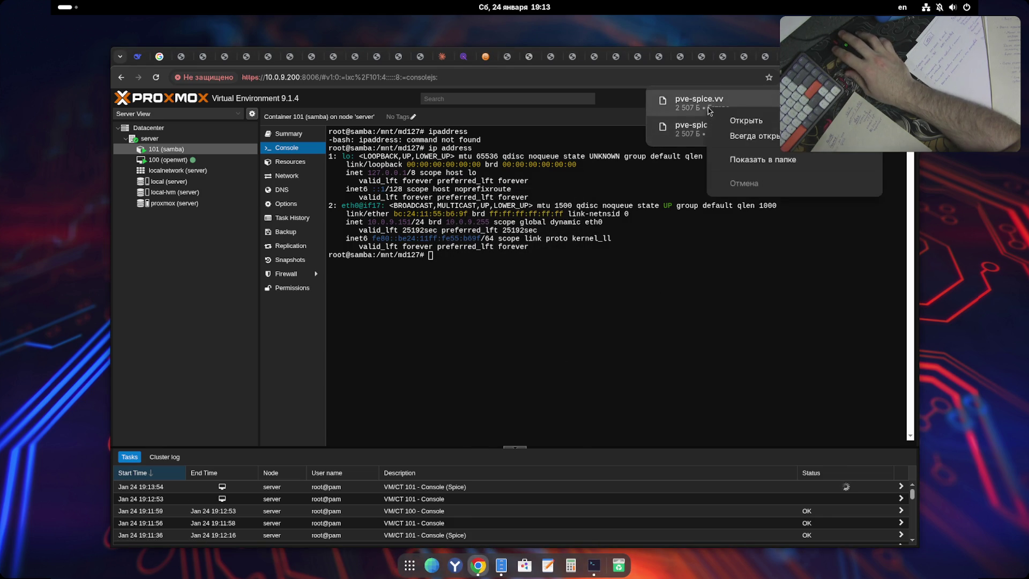
- Show the downloaded pve-spice.vv in Downloads and open it with Текстовый редактор
left_click(761, 161)
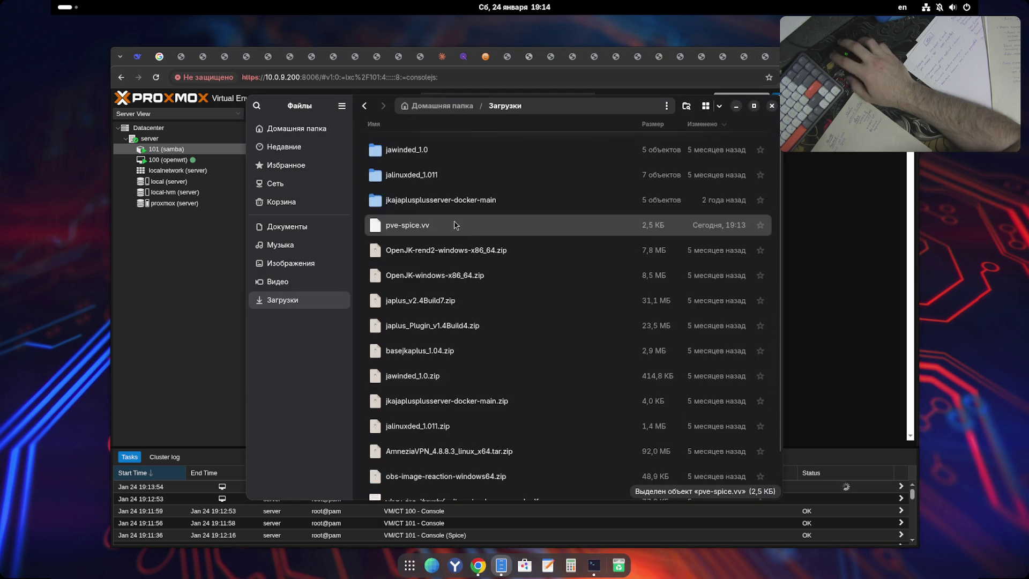
right_click(438, 226)
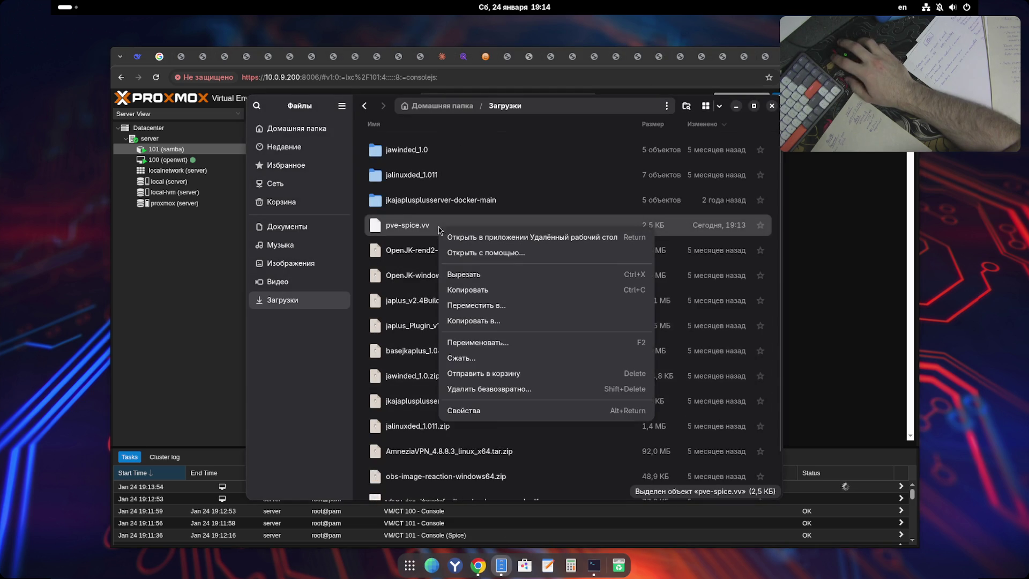
left_click(512, 255)
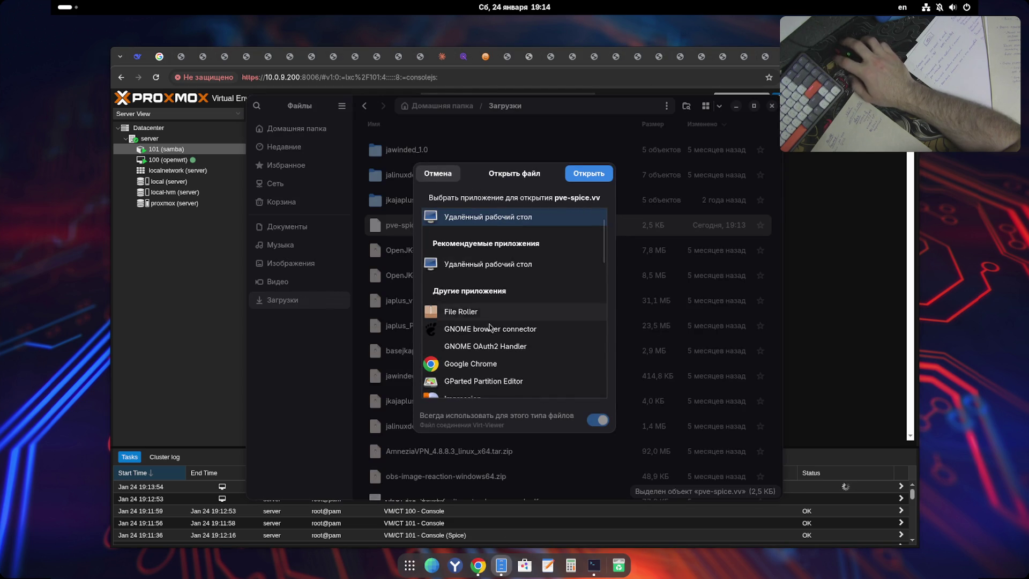
scroll(501, 374, "down", 2)
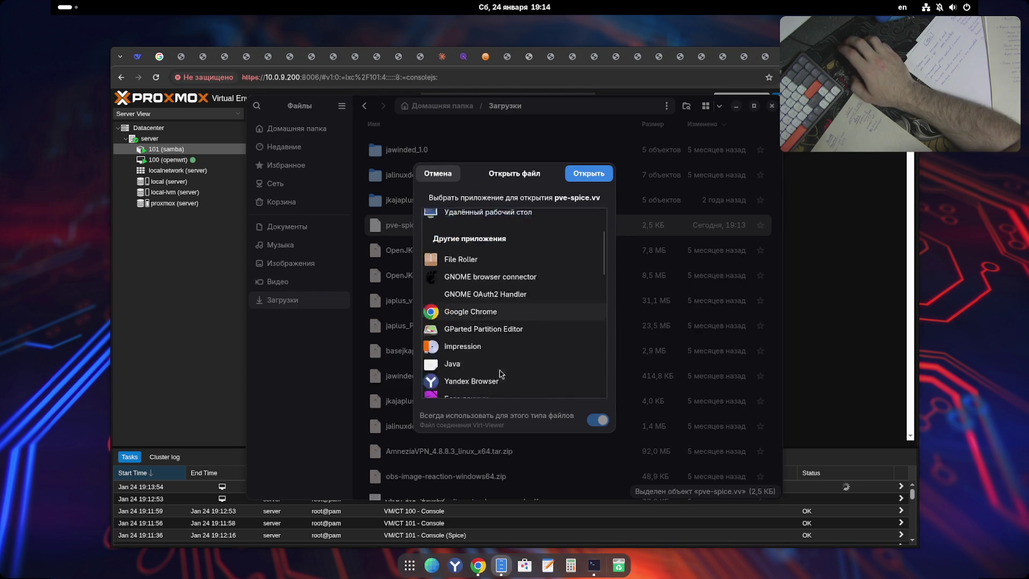
scroll(501, 373, "down", 3)
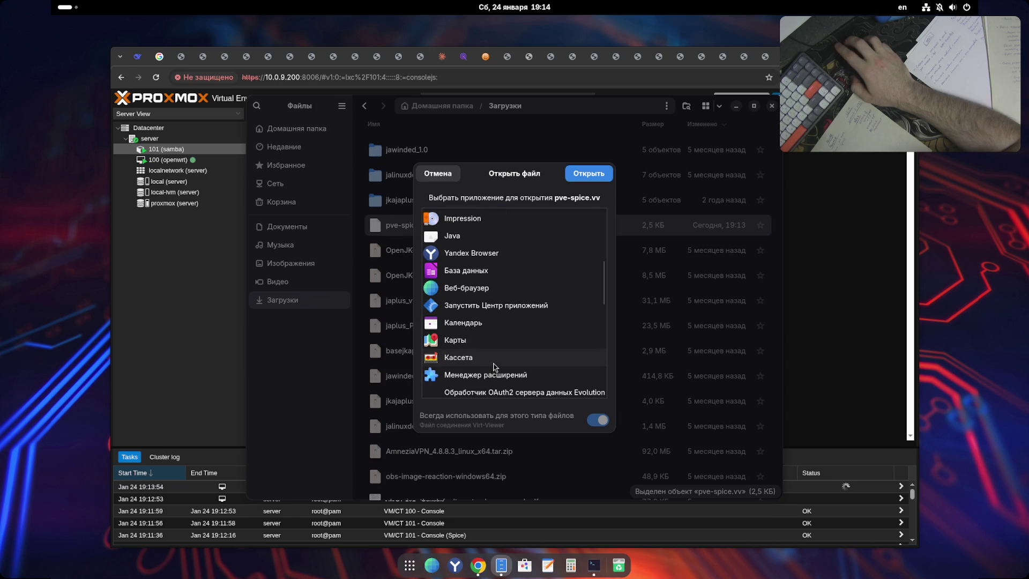
scroll(493, 368, "down", 10)
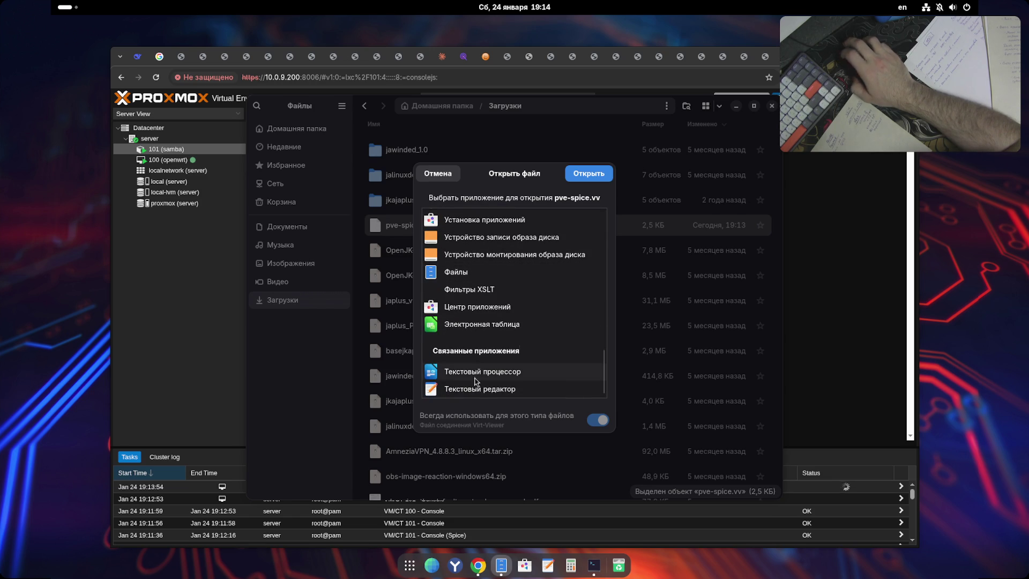
left_click(482, 389)
left_click(548, 423)
left_click(596, 175)
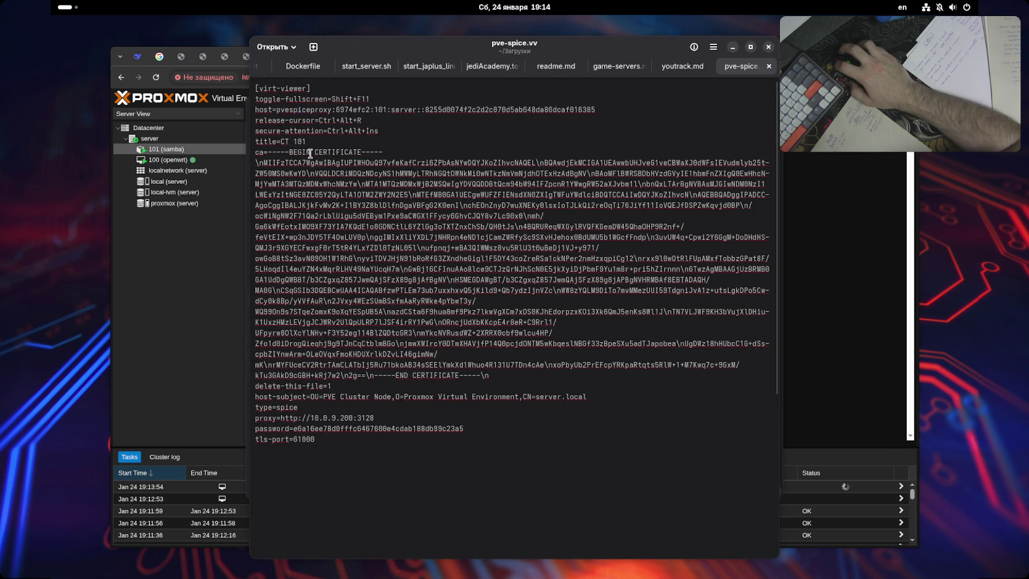
left_click_drag(298, 109, 591, 110)
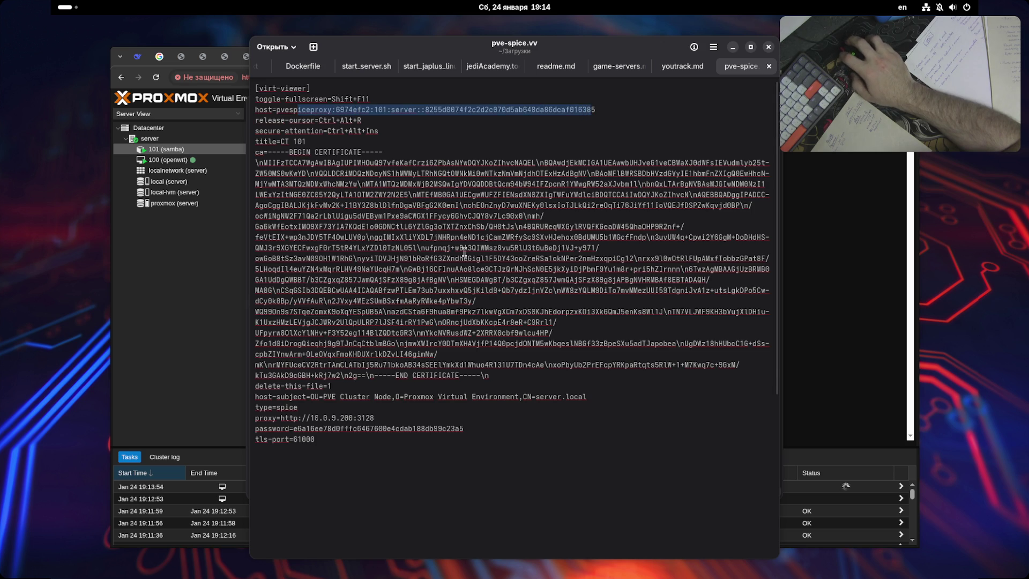
mouse_move(375, 418)
left_mouse_down()
mouse_move(291, 418)
mouse_move(403, 420)
left_mouse_up()
left_click(369, 419)
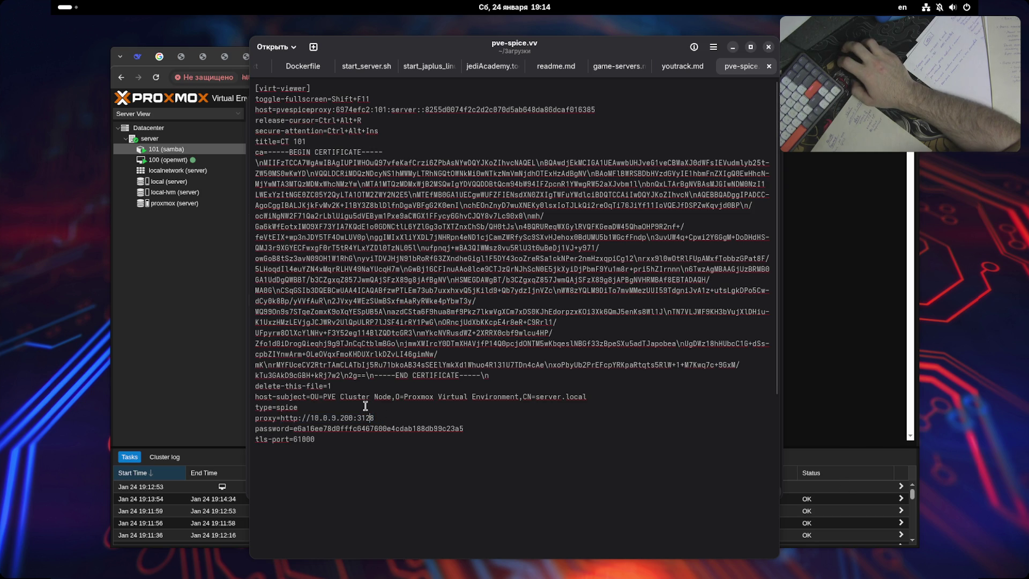
left_click_drag(279, 418, 386, 418)
left_click(386, 418)
left_click(769, 66)
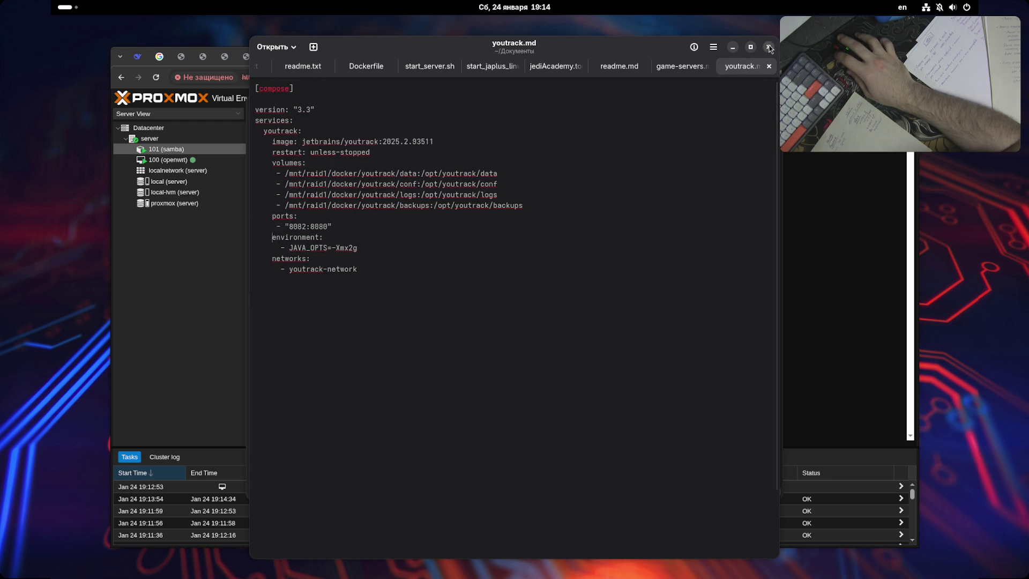
left_click(768, 47)
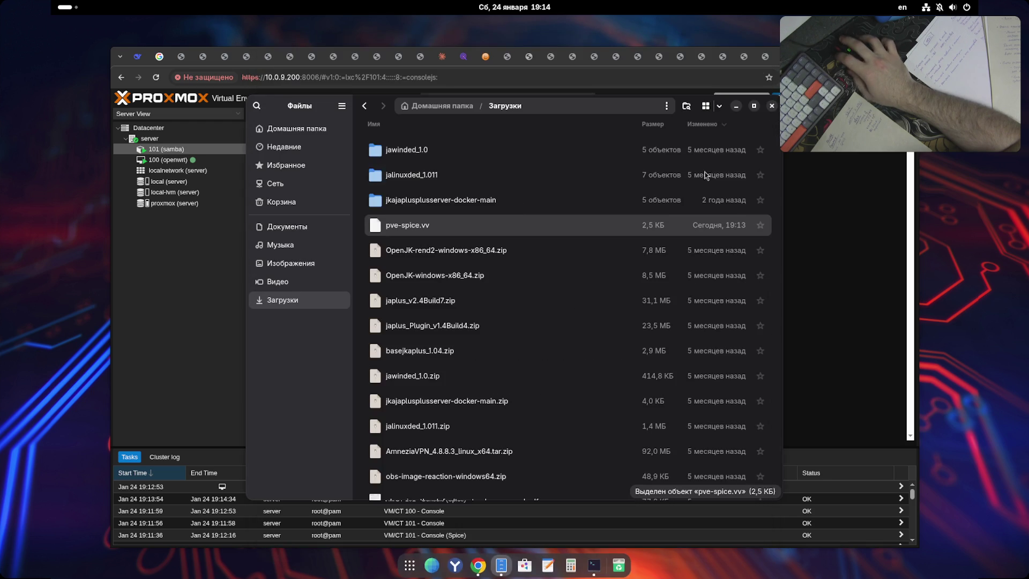
- Try opening pve-spice.vv again and dismiss the connection error
double_click(434, 227)
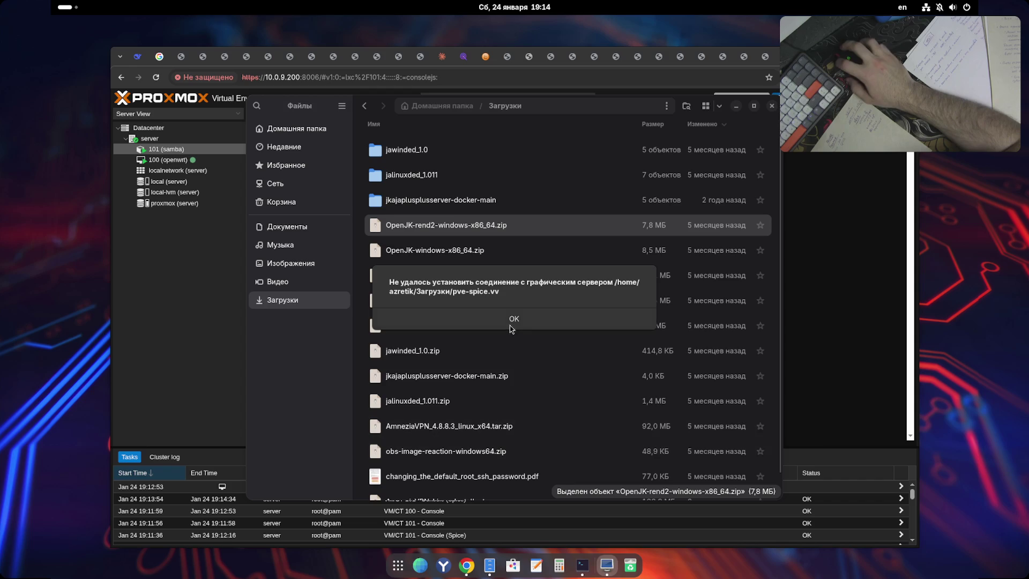
left_click(514, 318)
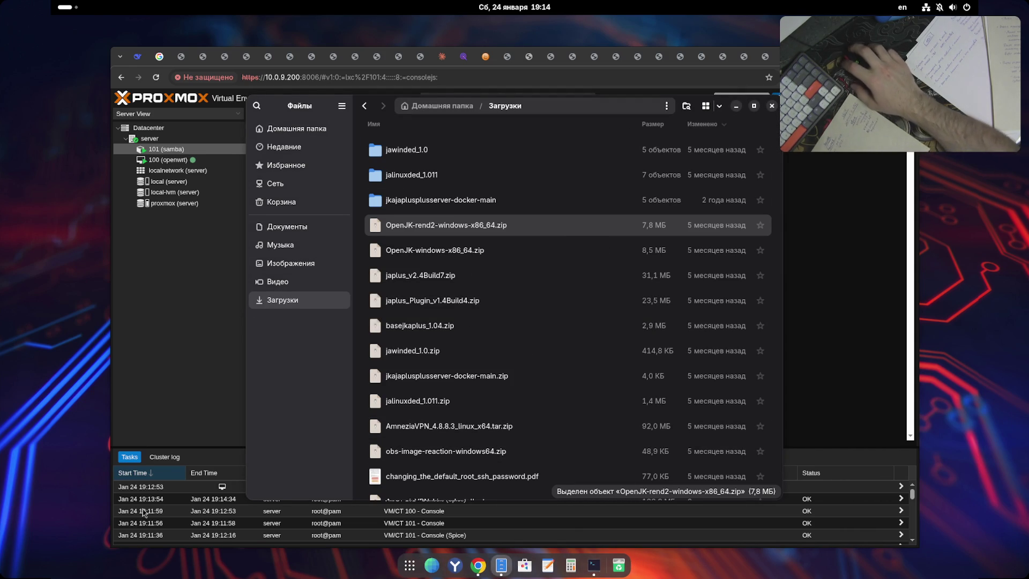
scroll(470, 336, "down", 1)
scroll(470, 337, "up", 1)
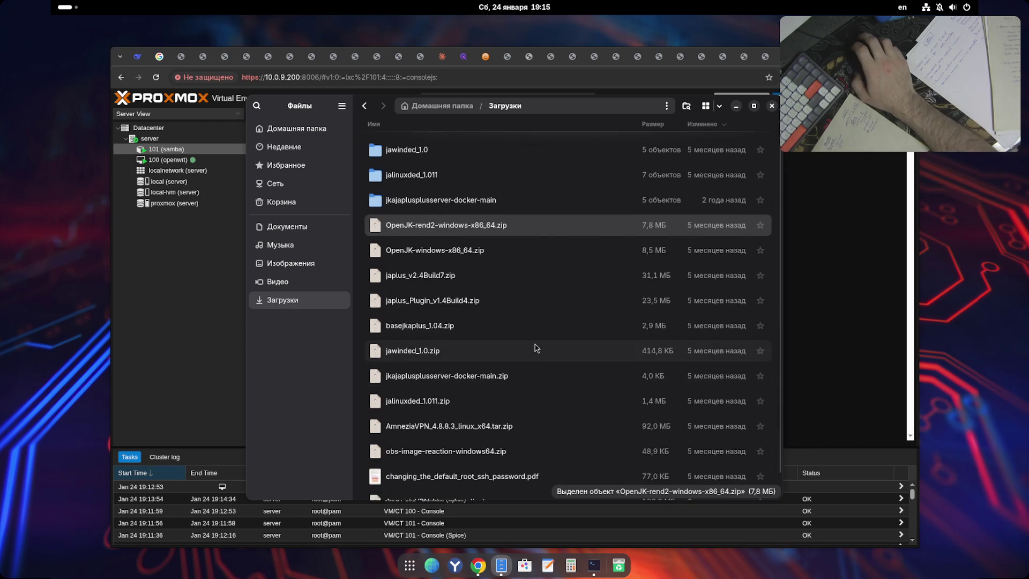
- Permanently delete AmneziaVPN_4.8.8.3_linux_x64.tar.zip and close Files
right_click(561, 426)
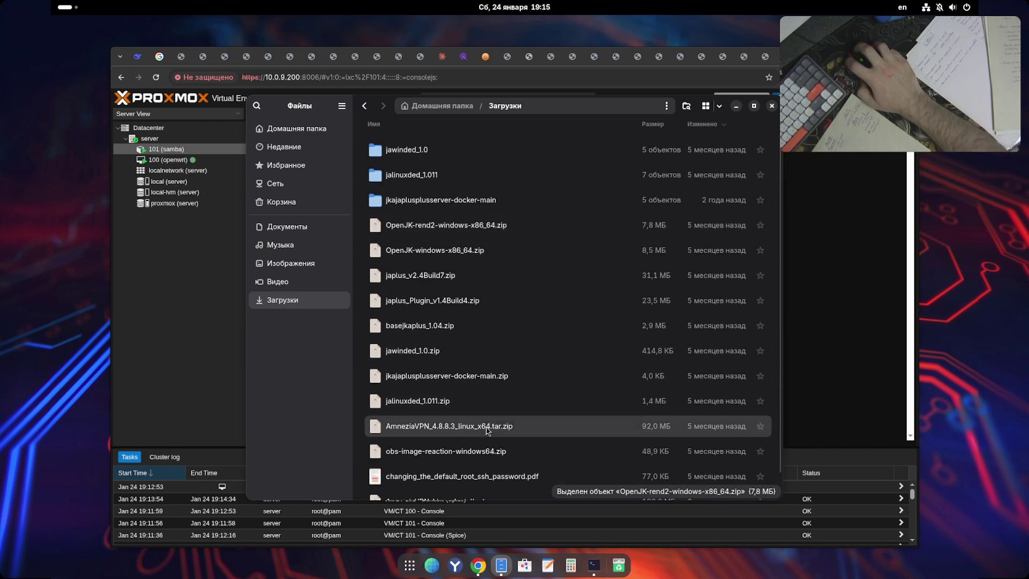
left_click(538, 401)
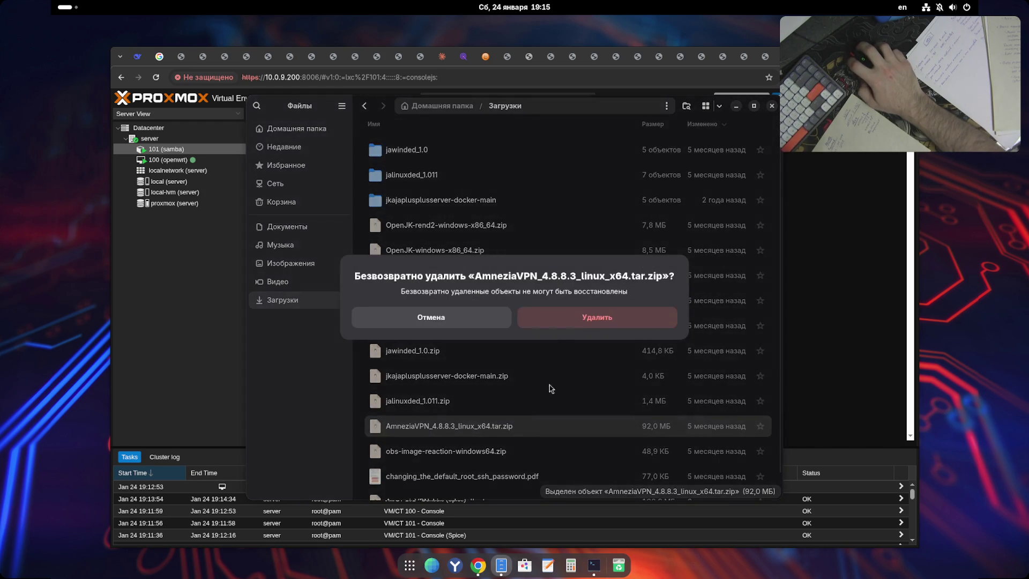
left_click(584, 319)
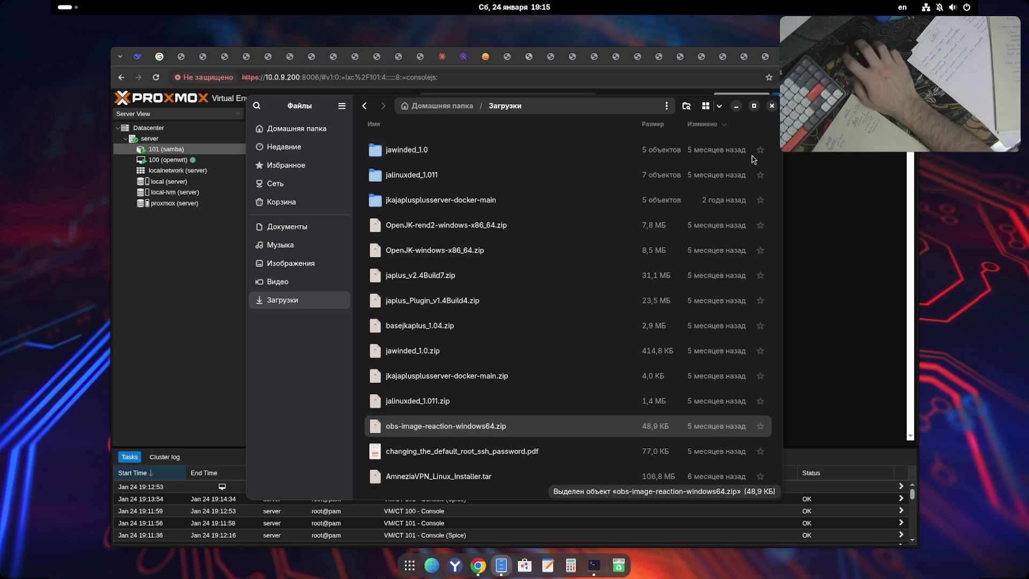
left_click(771, 106)
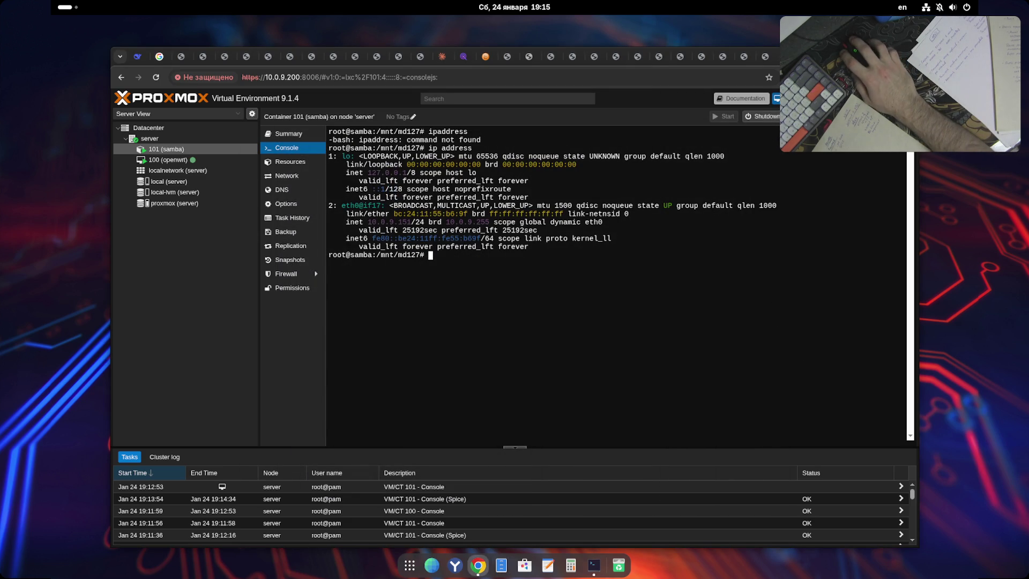
- Close the reddit CS2 Metamod, Vivox and Mumble search tabs
left_click(165, 57)
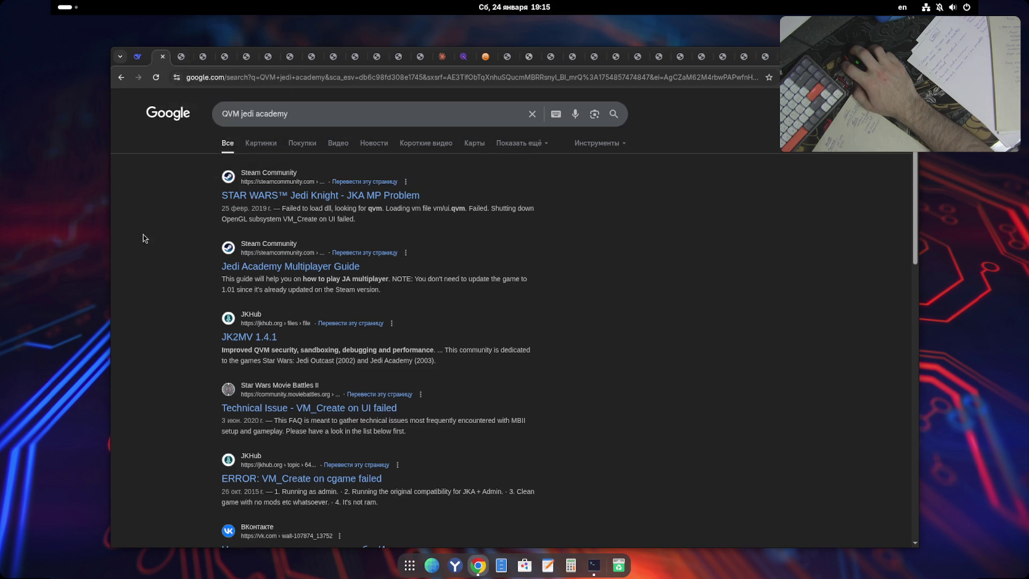
left_click(181, 57)
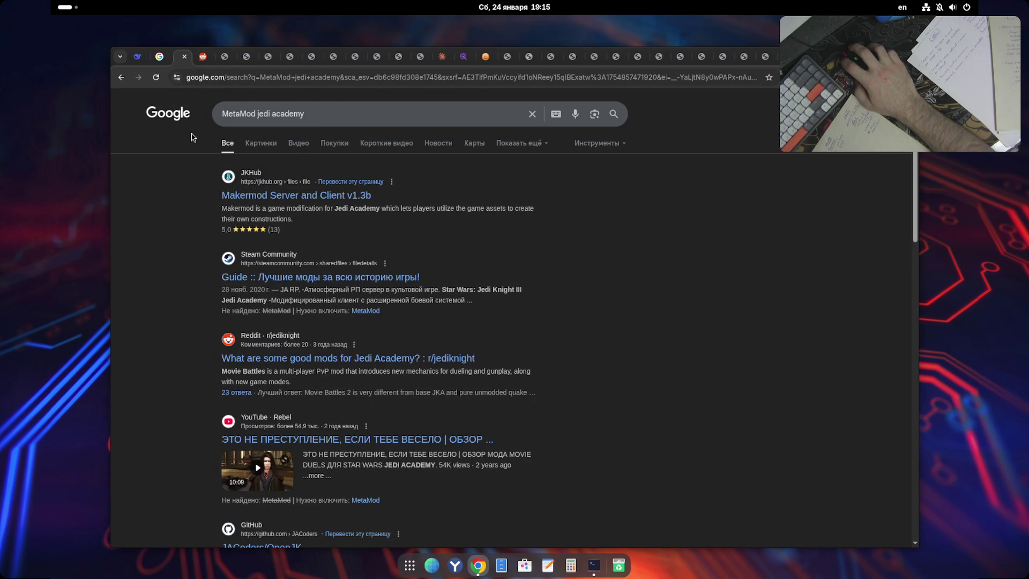
left_click(197, 57)
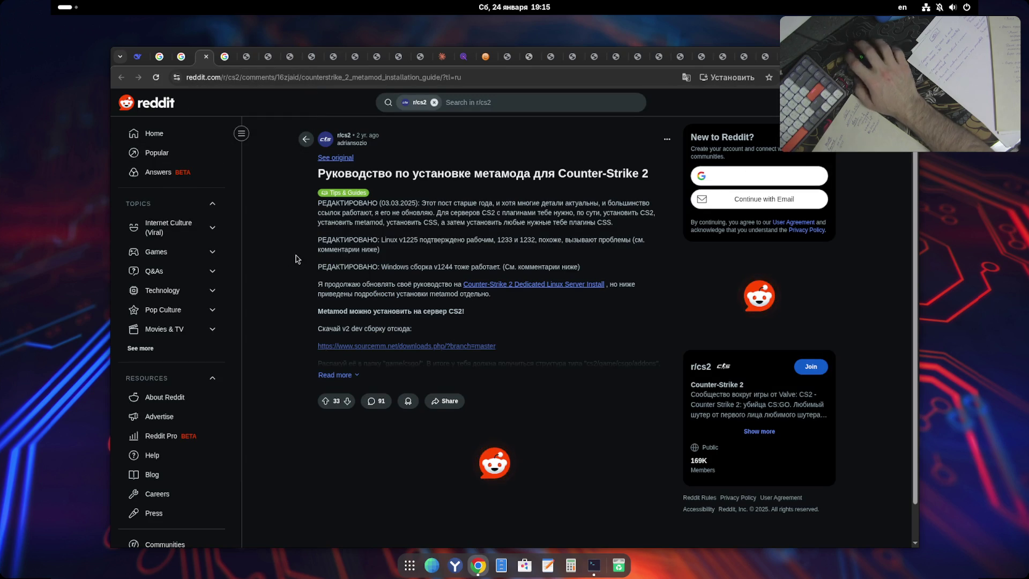
key("ctrl+w")
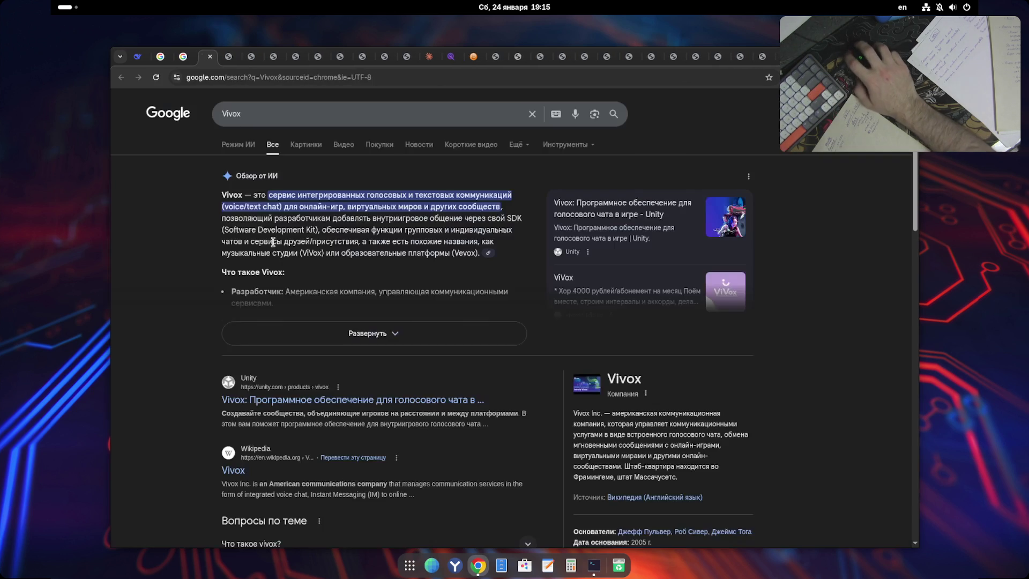
middle_click(183, 57)
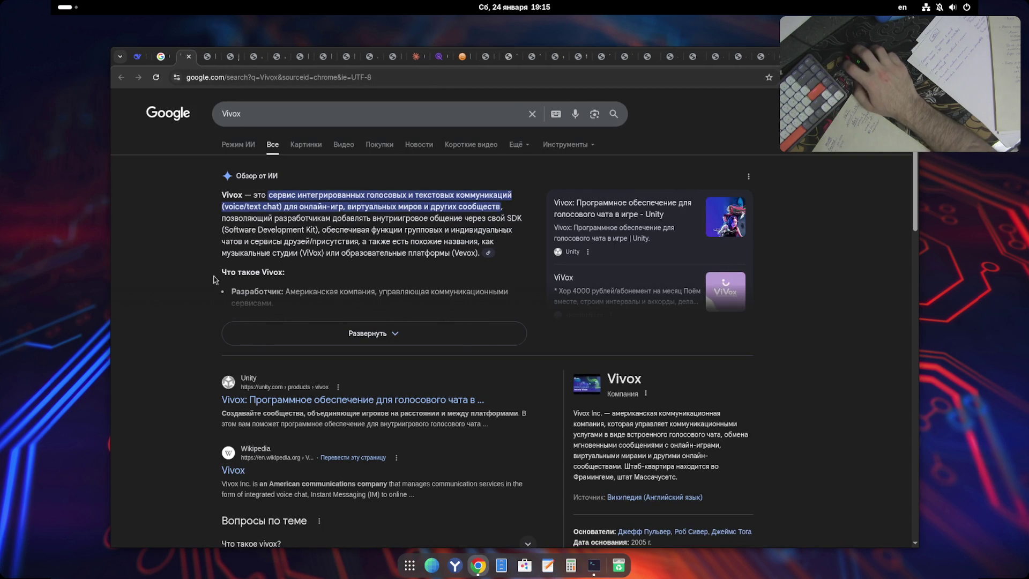
left_click(349, 334)
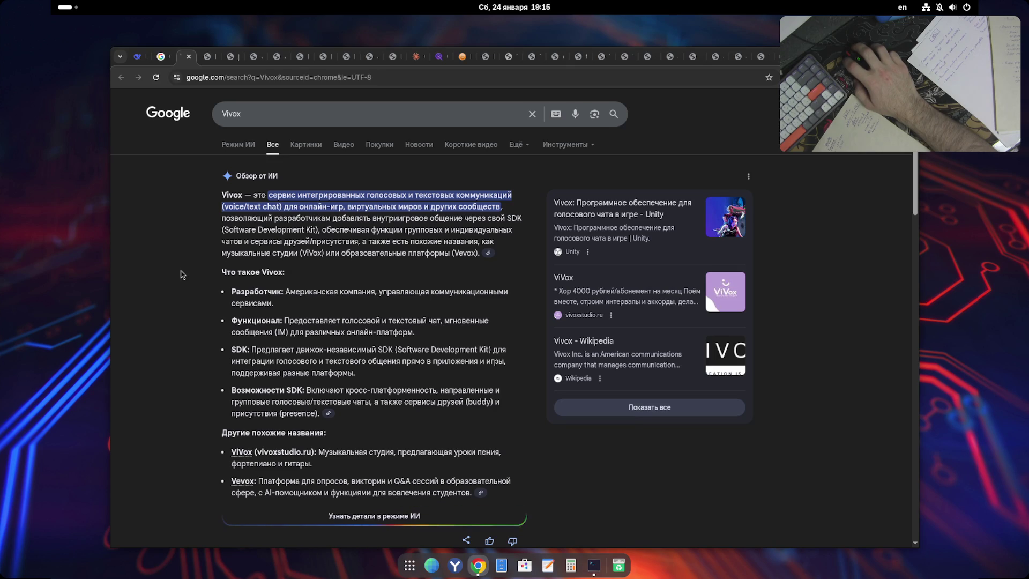
key("ctrl+w")
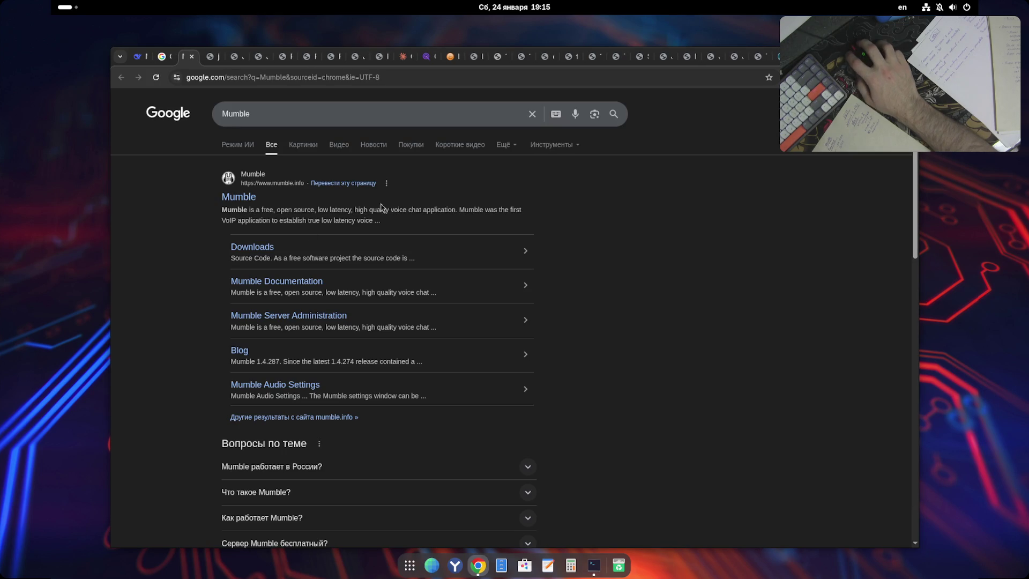
key("ctrl+w")
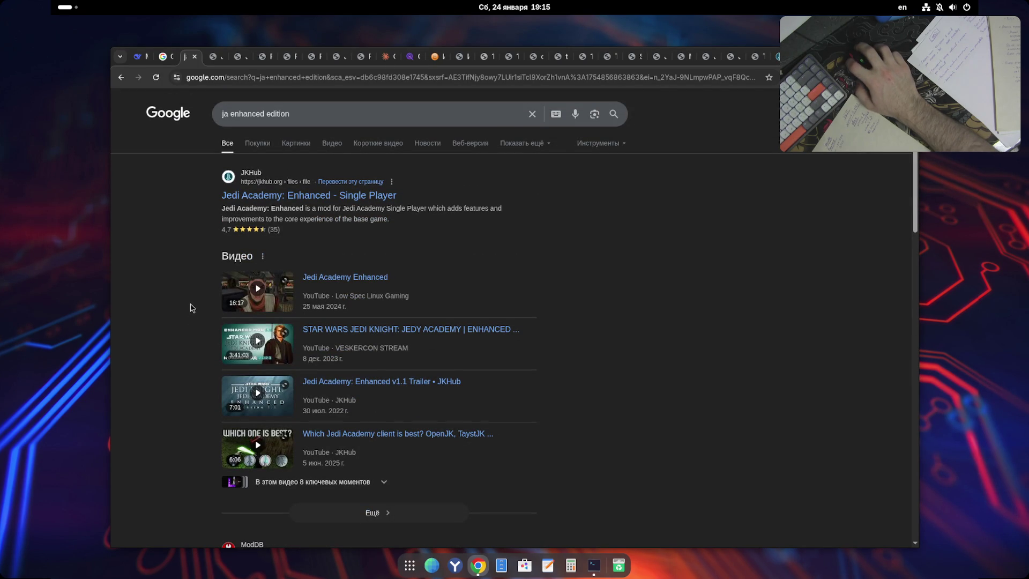
key("alt+Right")
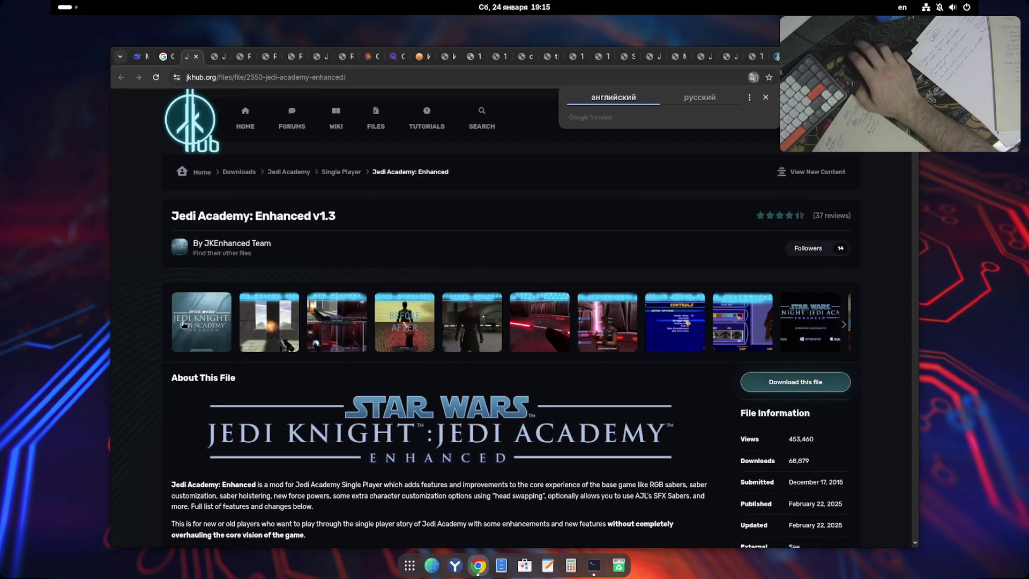
- Close the jkhub forum and rend2 topic tabs and the QVM jedi academy search tab
left_click(215, 57)
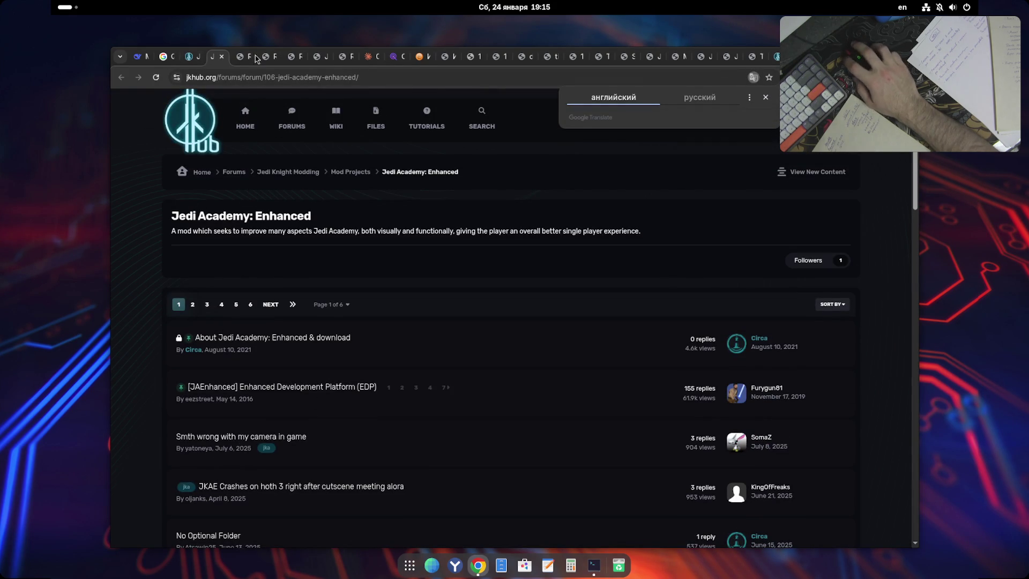
key("ctrl+w")
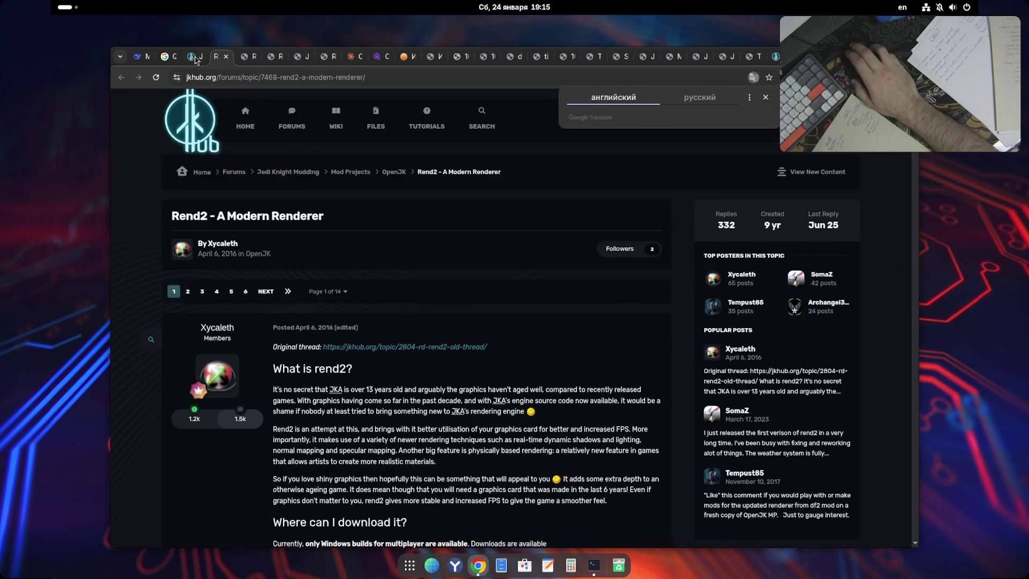
left_click(199, 57)
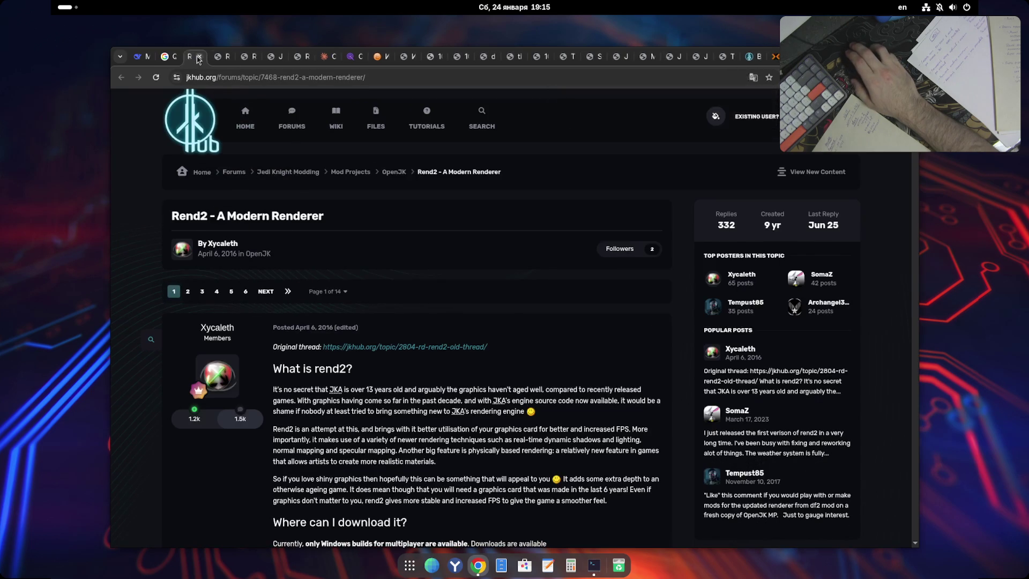
left_click(198, 57)
left_click(179, 61)
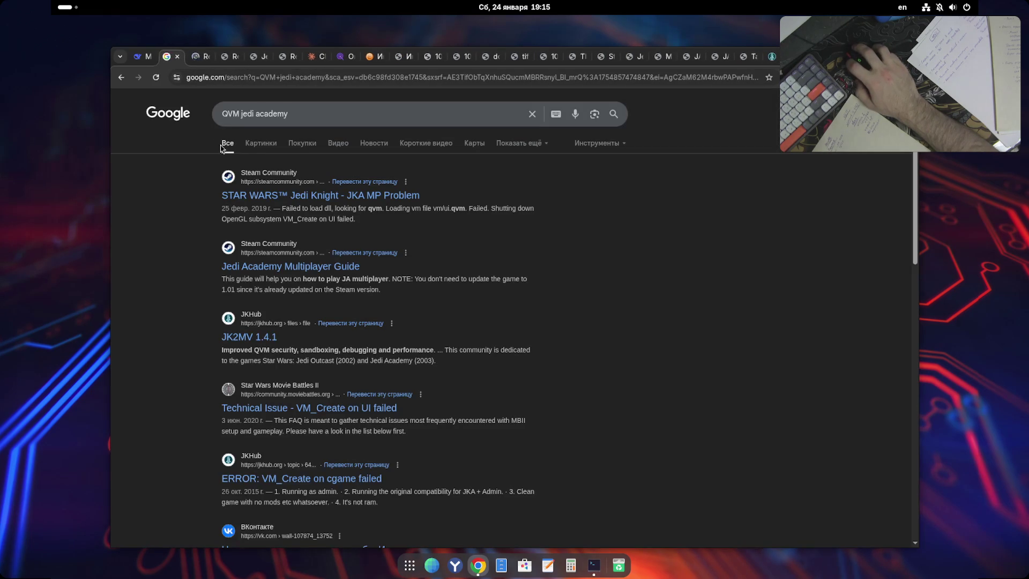
left_click(180, 57)
scroll(192, 270, "down", 5)
scroll(191, 269, "up", 5)
- Close the ReShade and Jedi Academy Enhanced search tabs
left_click(206, 58)
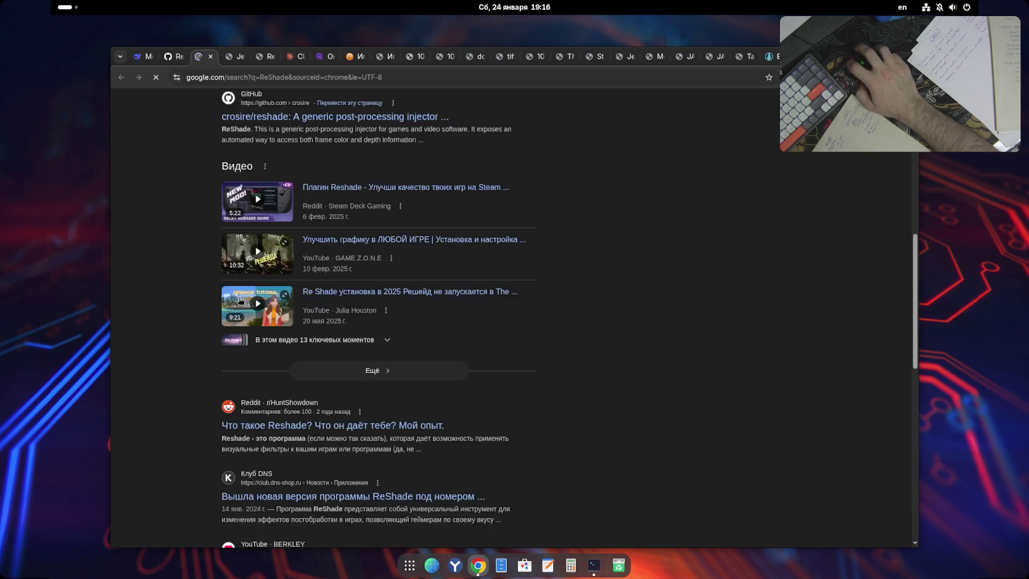
scroll(177, 271, "up", 5)
scroll(183, 284, "down", 5)
scroll(183, 284, "up", 5)
key("ctrl+w")
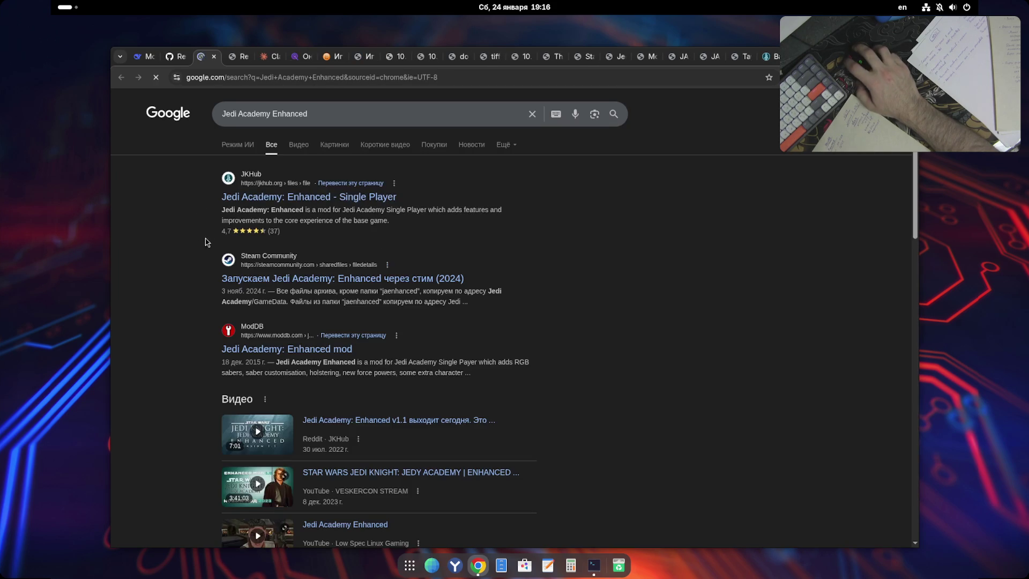
key("ctrl+w")
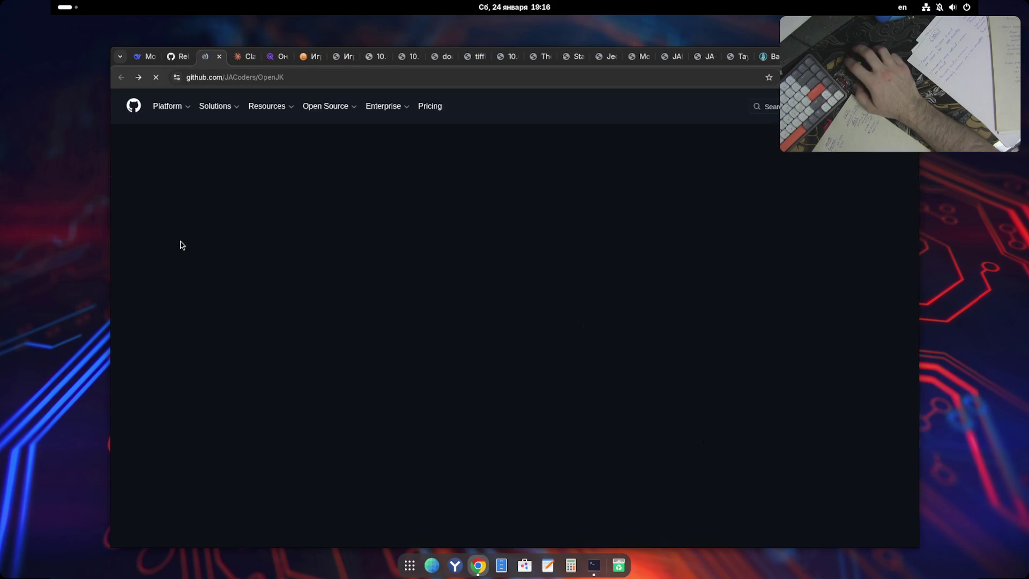
- Review the OpenJK, Claude and 3D text generator tabs, then close the emu-land ROM list tab
left_click(180, 57)
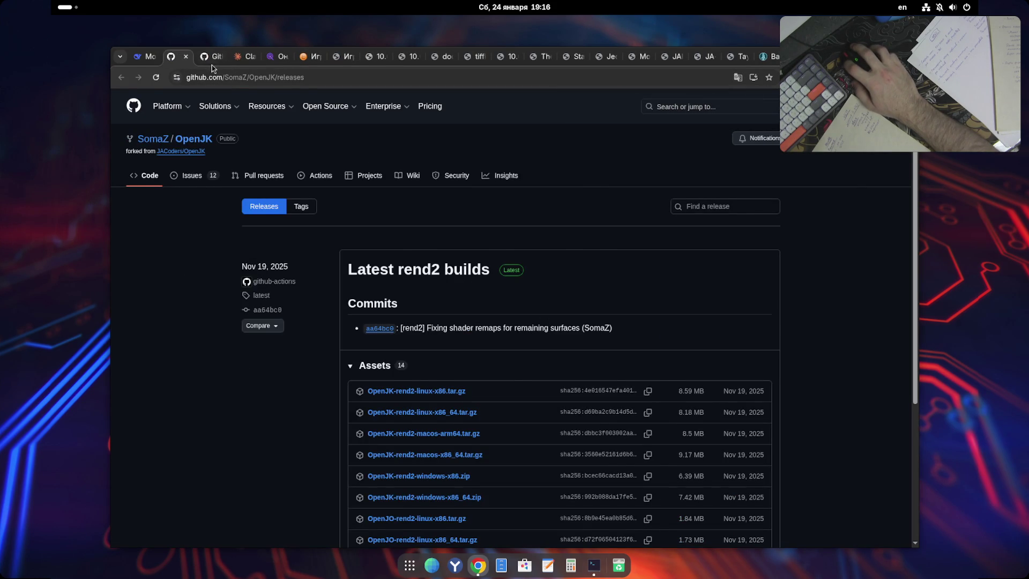
left_click(215, 58)
left_click(246, 61)
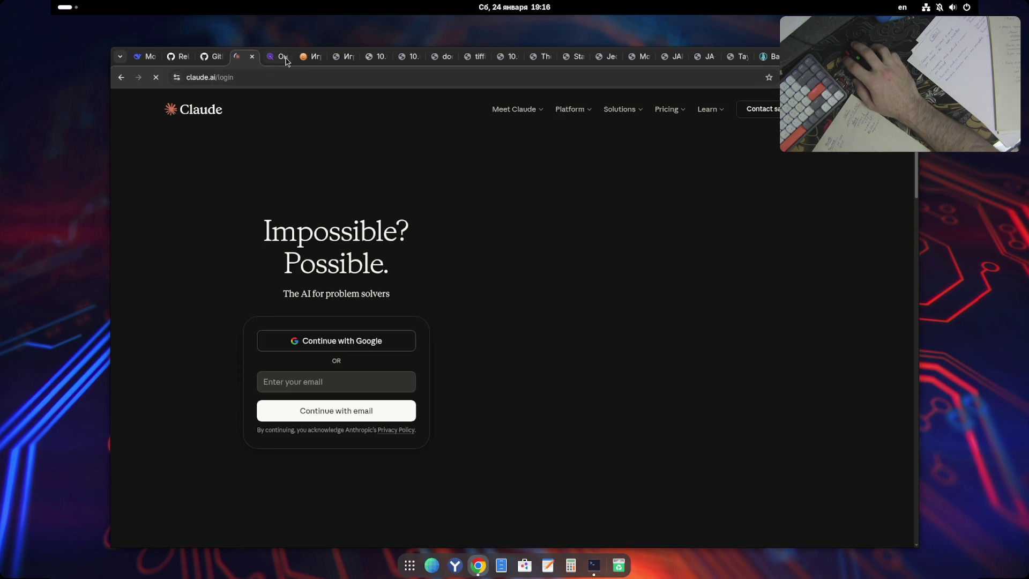
left_click(283, 61)
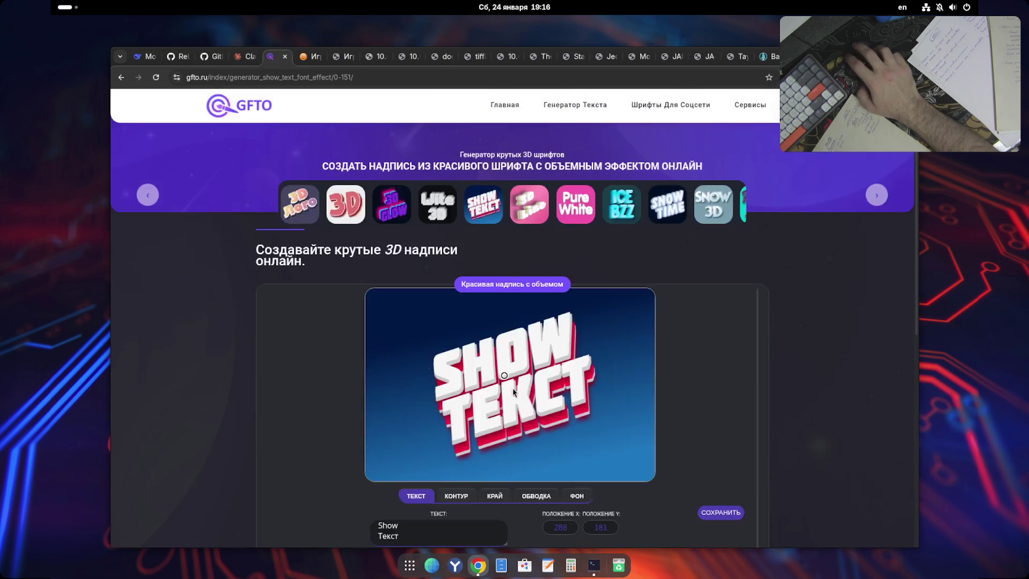
left_click(306, 60)
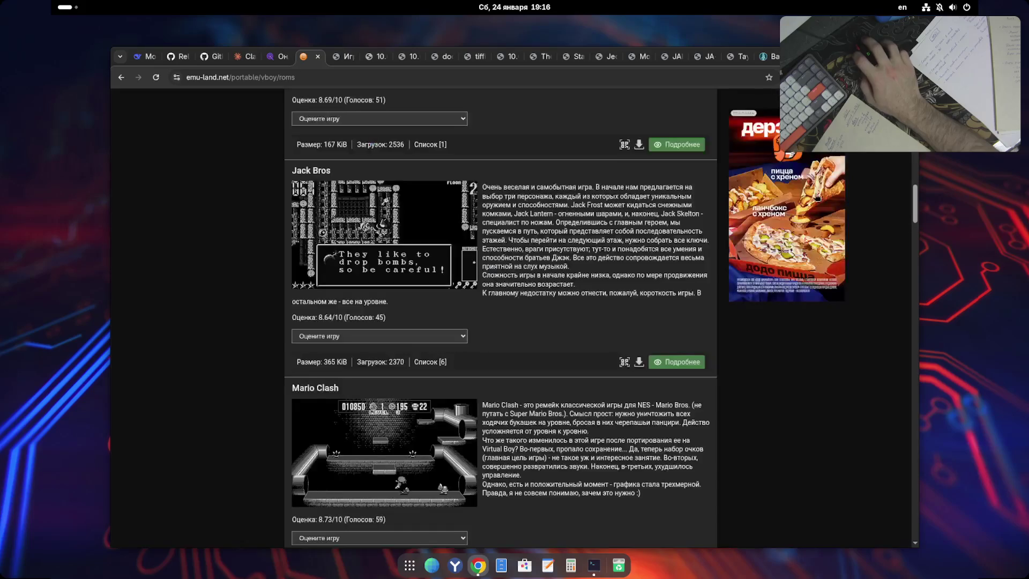
scroll(249, 257, "up", 10)
scroll(249, 258, "up", 5)
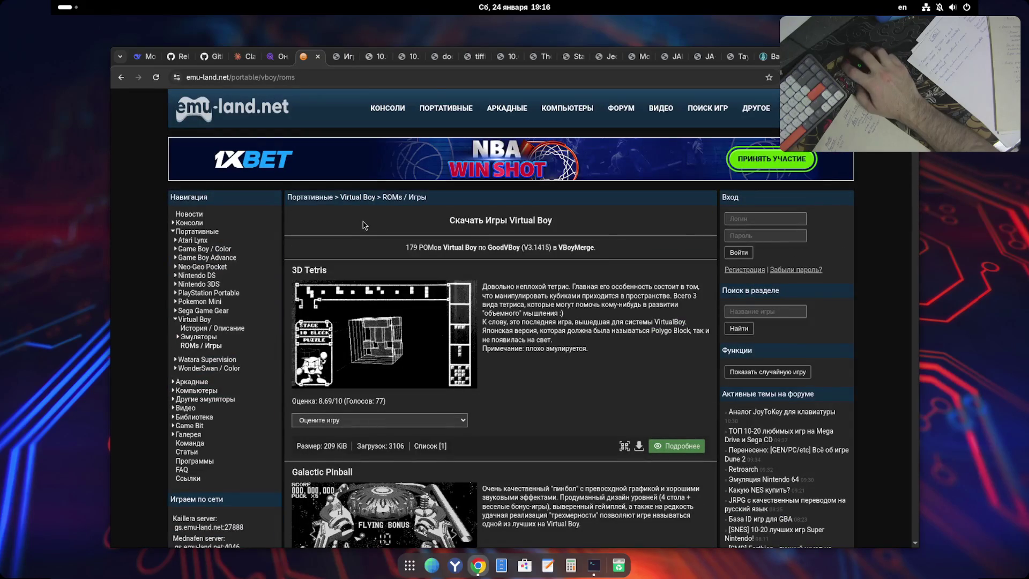
key("alt+Left")
key("alt+Left")
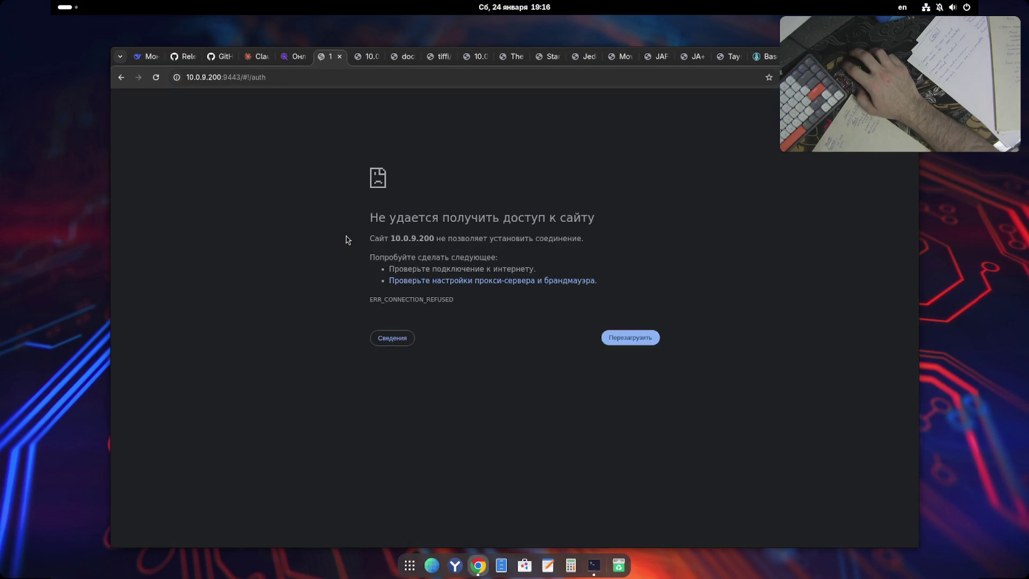
- Close the connection-error, Docker Hub nginx, tiffi/jka-japlus and HELLO WORLD tabs; dismiss the translation offer
key("ctrl+w")
key("ctrl+w")
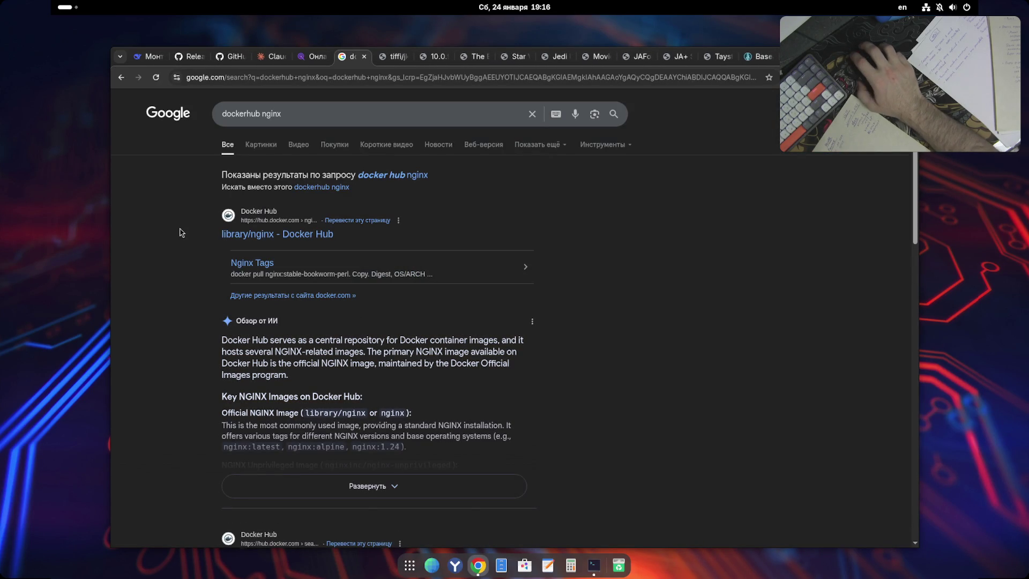
key("ctrl+w")
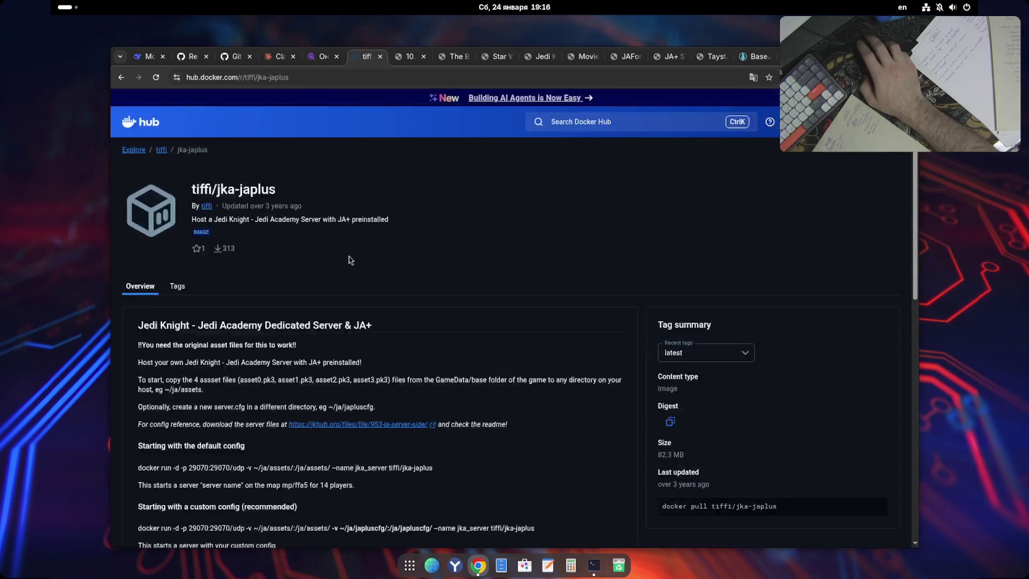
key("ctrl+w")
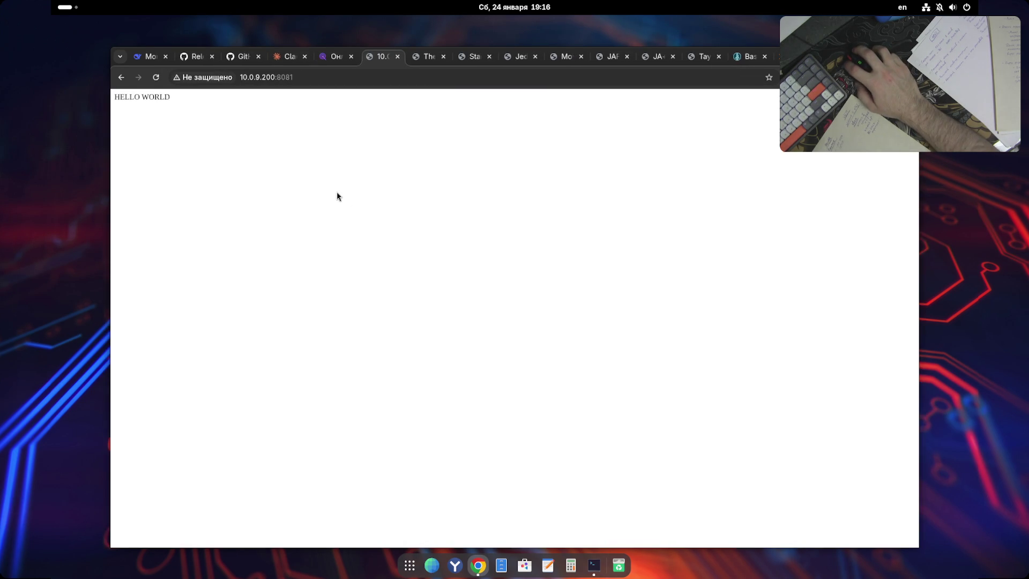
key("ctrl+w")
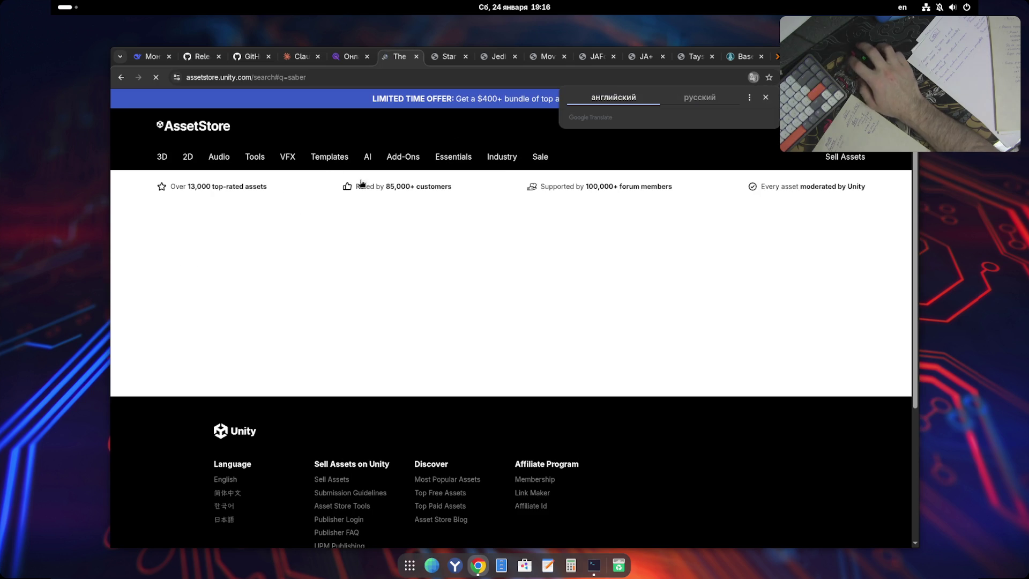
left_click(769, 99)
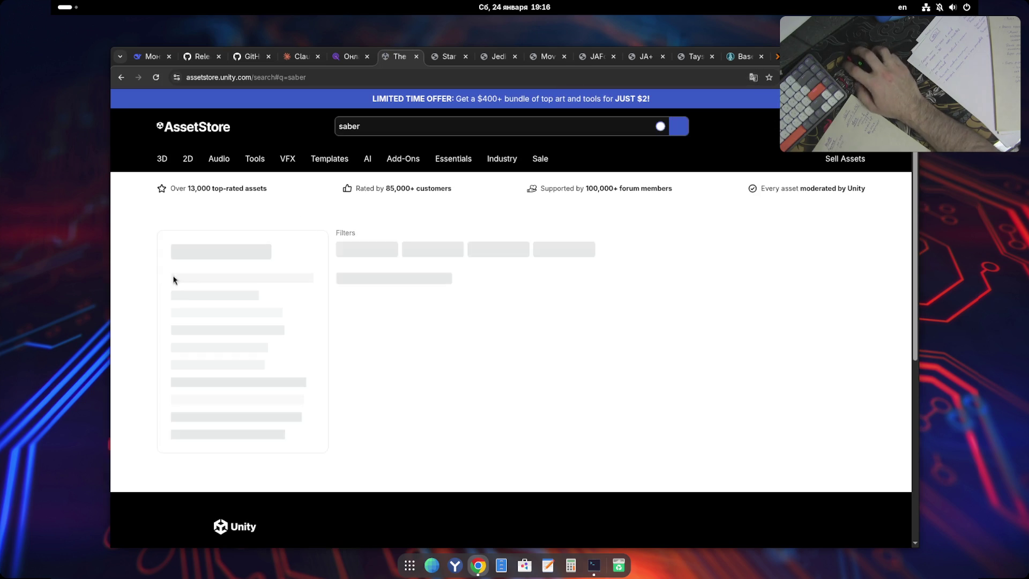
- Close the Unity Asset Store, VK, jkhub and JAFont tabs; move BaseJKA+ Server to second
key("ctrl+w")
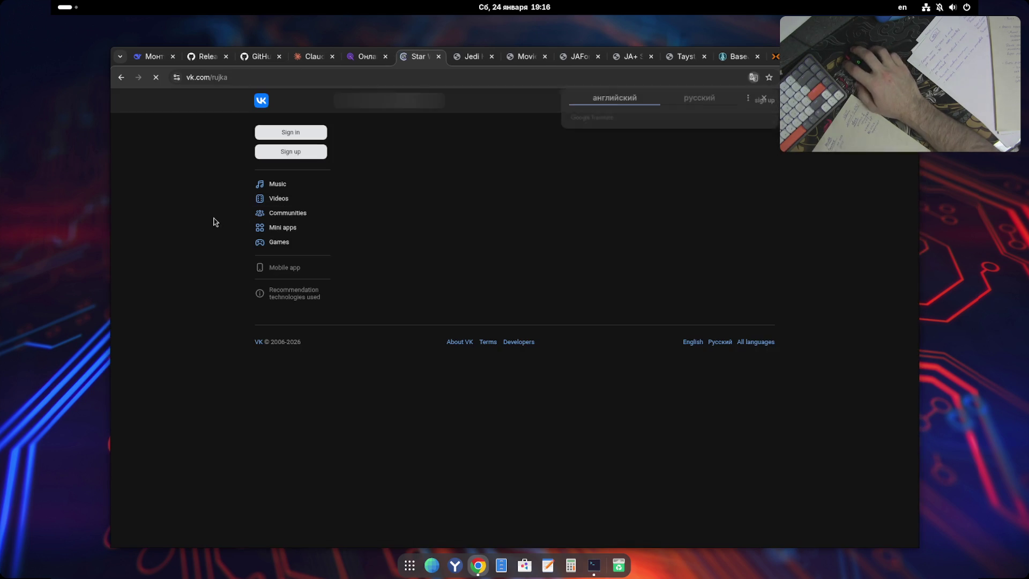
key("ctrl+w")
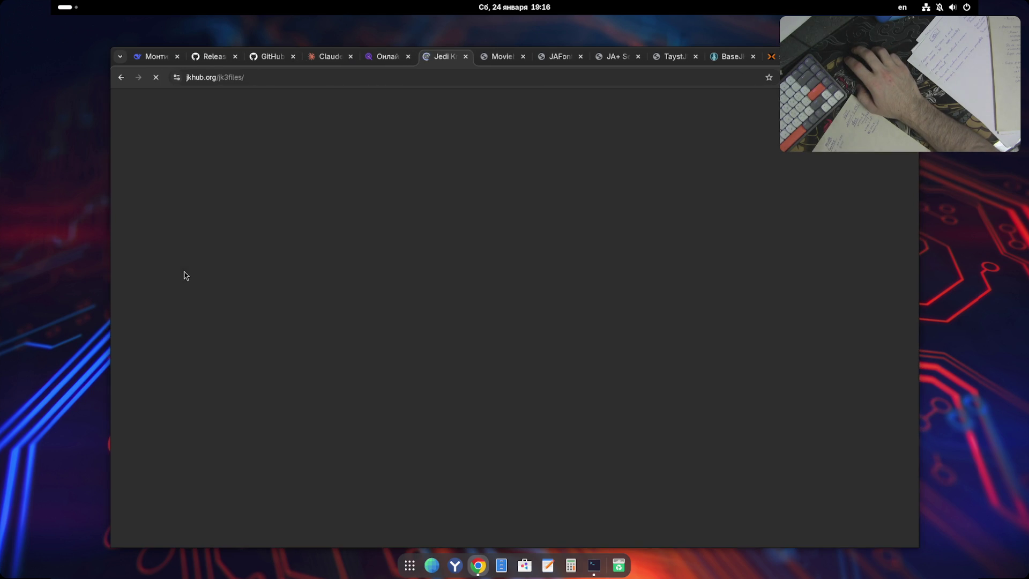
key("ctrl+w")
key("ctrl+w")
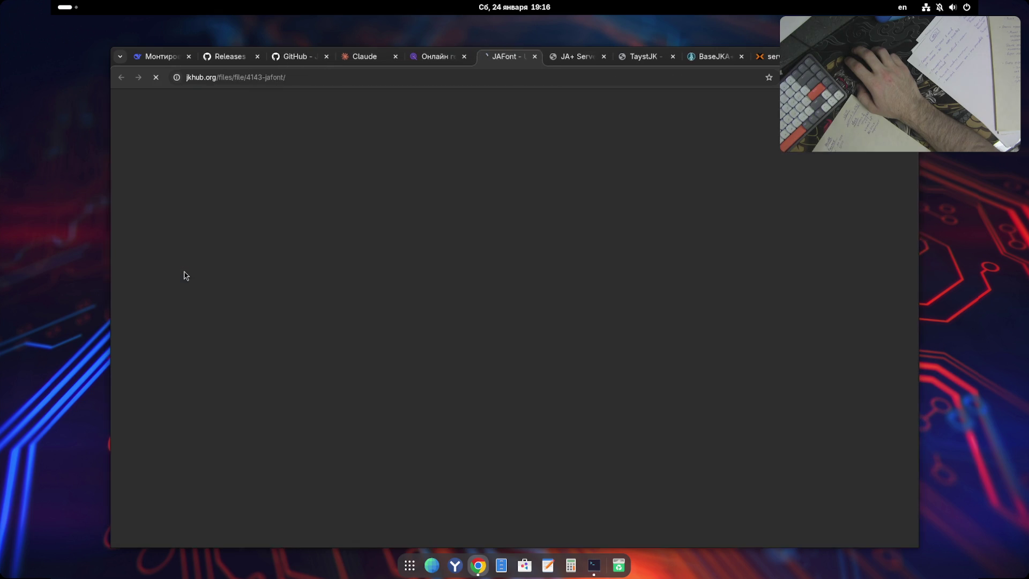
key("ctrl+w")
key("ctrl+w")
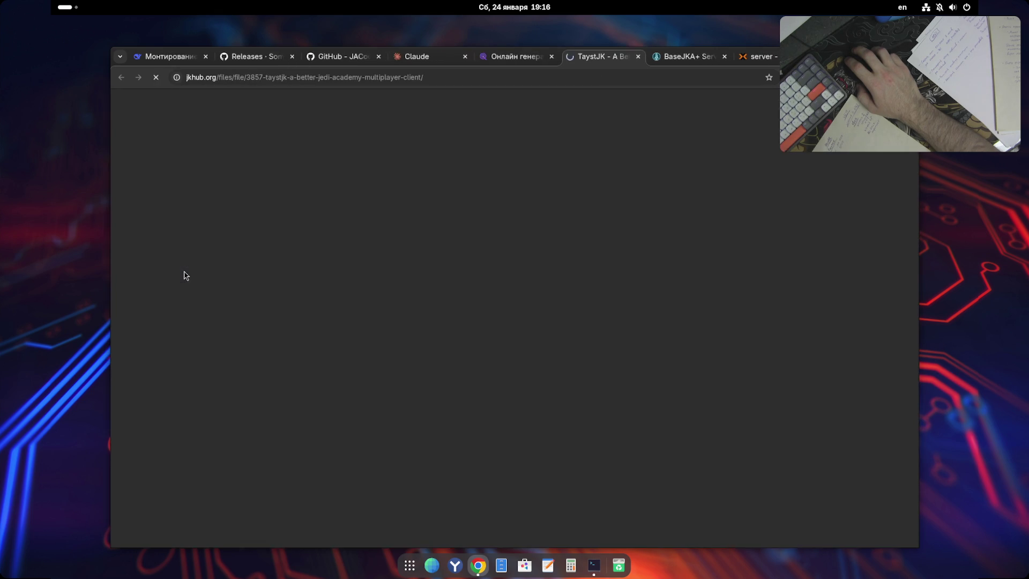
key("ctrl+w")
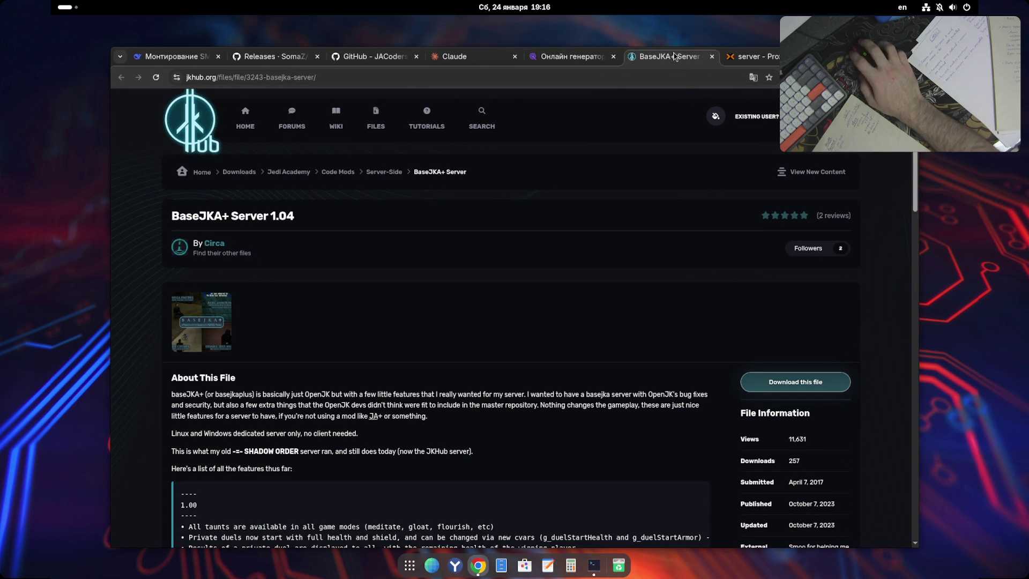
left_click_drag(643, 61, 248, 59)
- Dismiss the keyring unlock requests and decline making Yandex the default browser
left_click(638, 60)
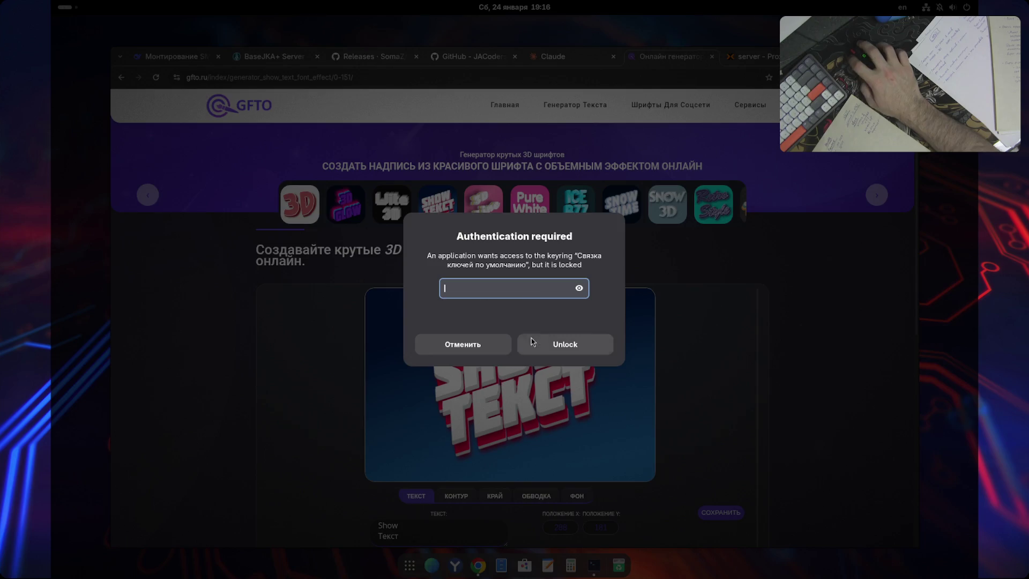
left_click(461, 350)
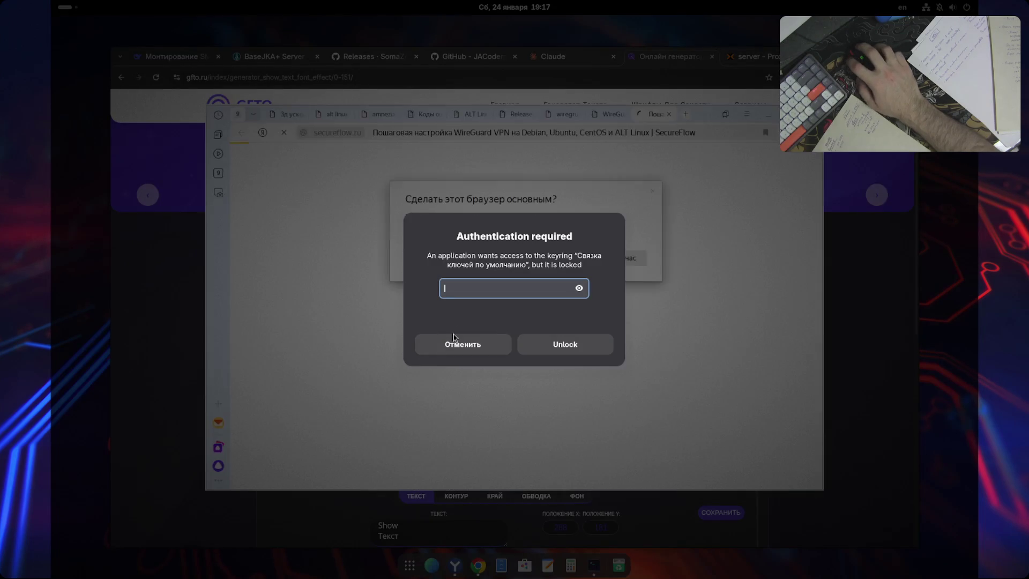
left_click(477, 341)
scroll(554, 290, "down", 10)
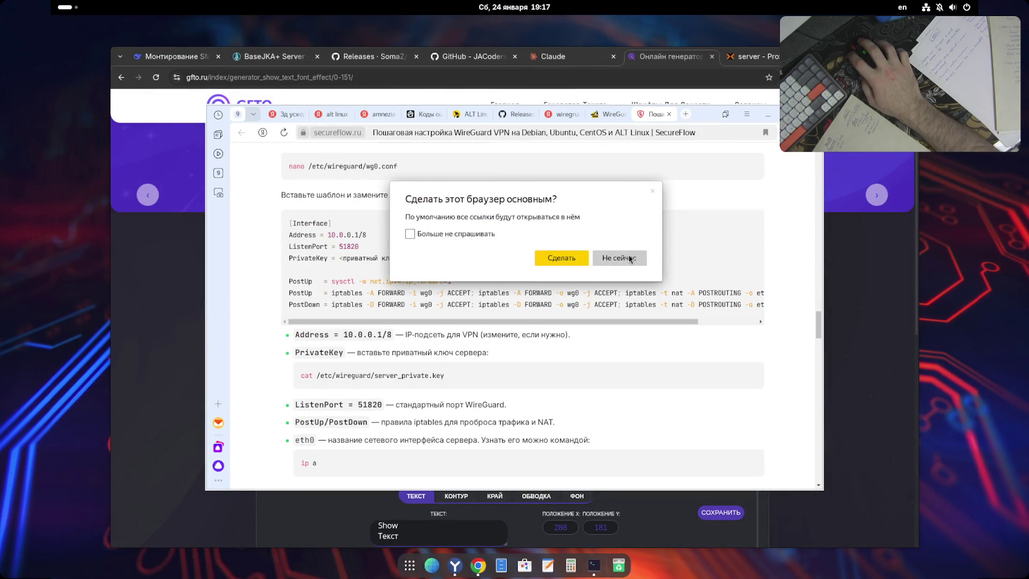
left_click(632, 264)
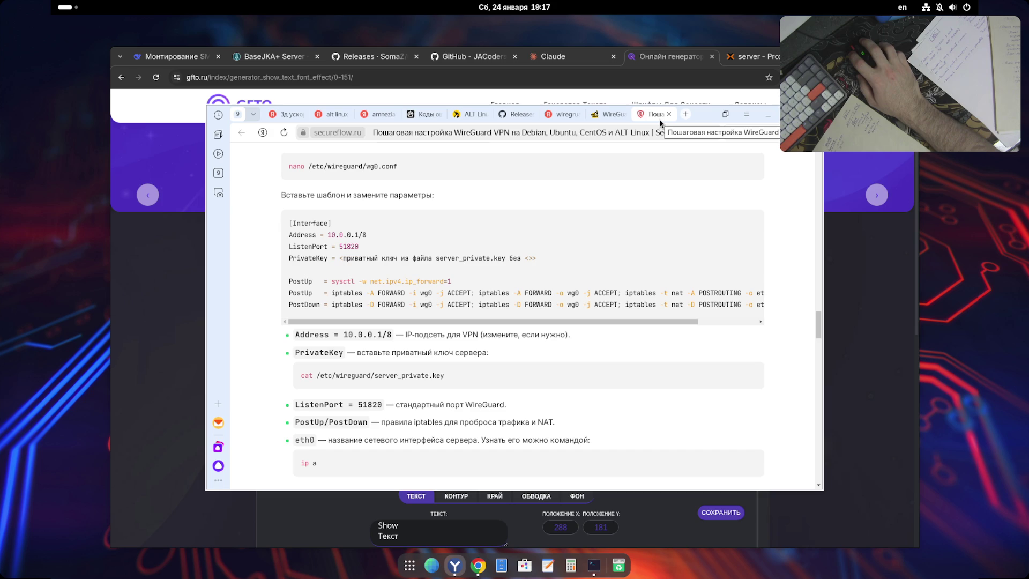
- Close the WireGuard, Amnezia and ALT Linux tabs and the Yandex window, declining feedback and keyring prompts
key("ctrl+w")
key("ctrl+w")
key("ctrl+w")
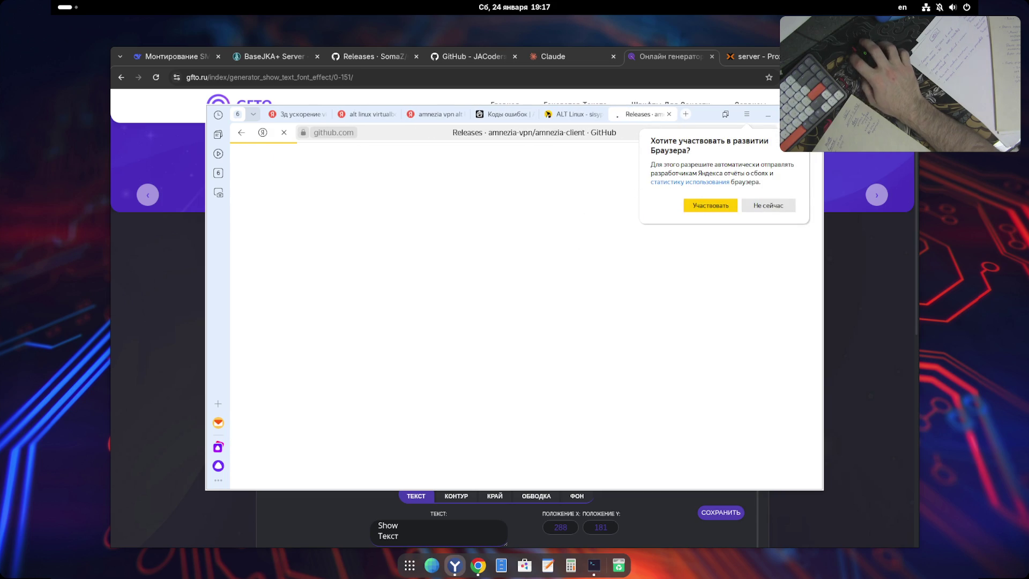
left_click(631, 259)
key("ctrl+w")
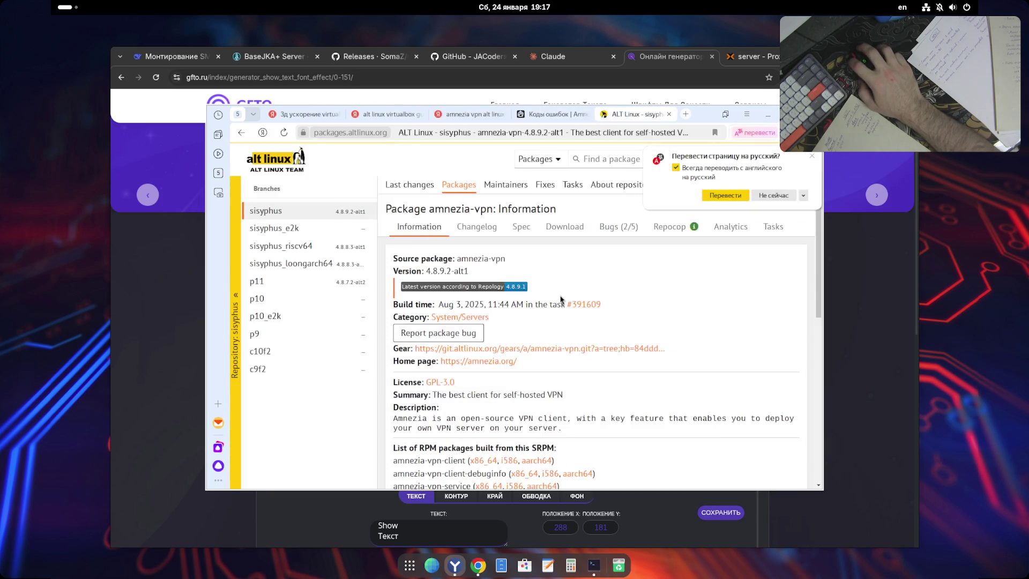
key("ctrl+w")
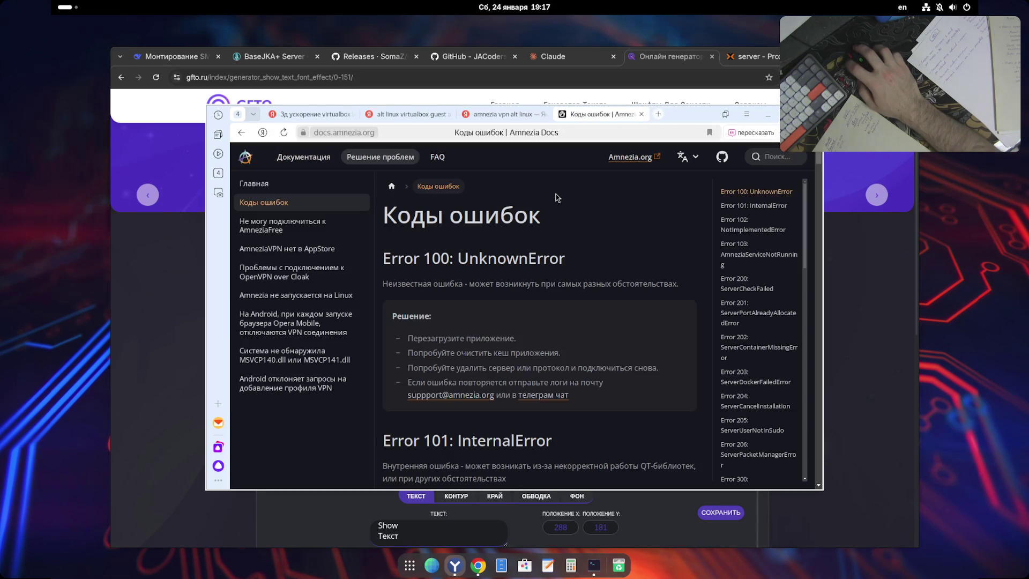
key("ctrl+w")
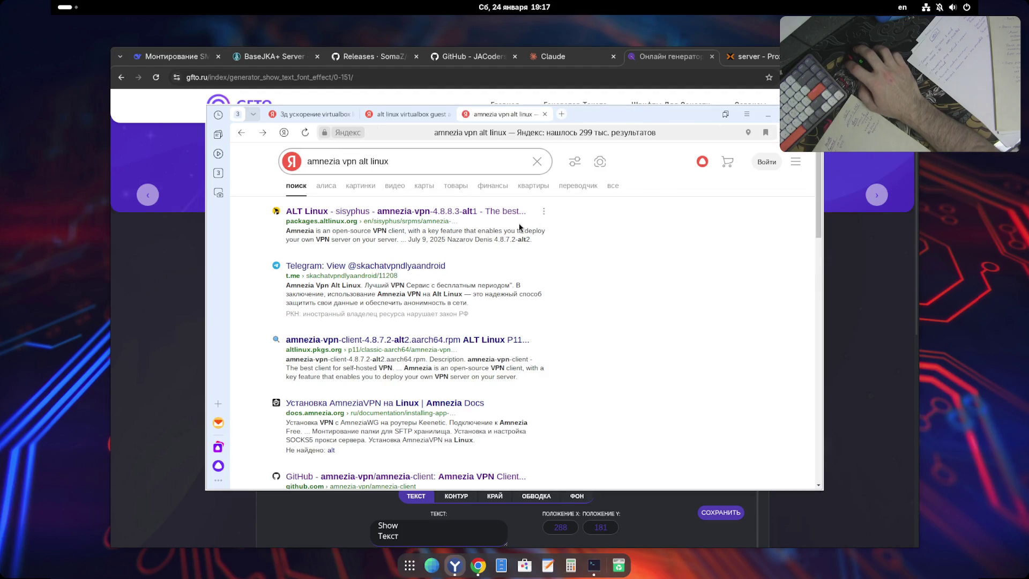
key("ctrl+w")
key("ctrl+w")
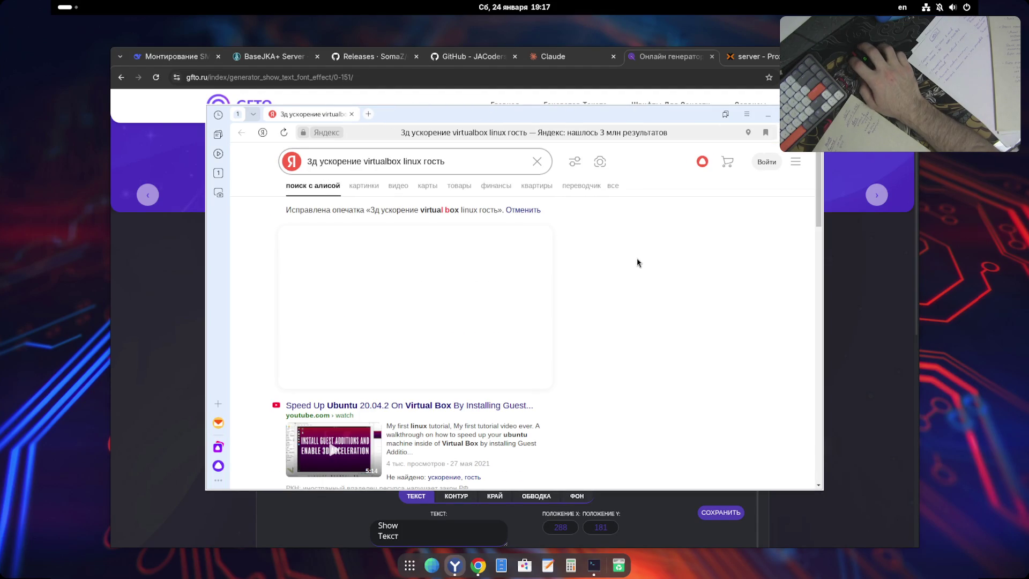
key("ctrl+t")
key("ctrl+w")
key("ctrl+w")
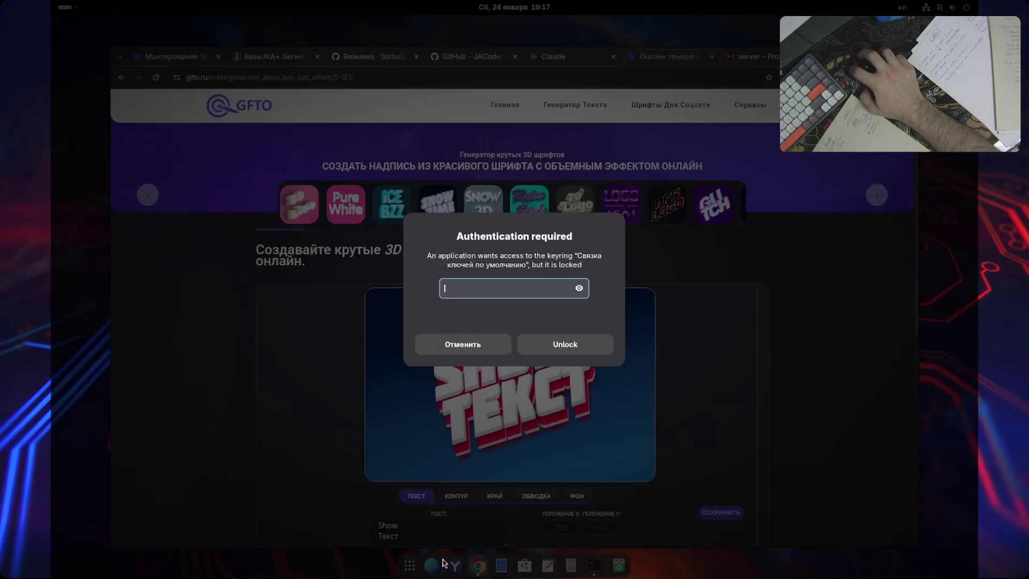
left_click(555, 341)
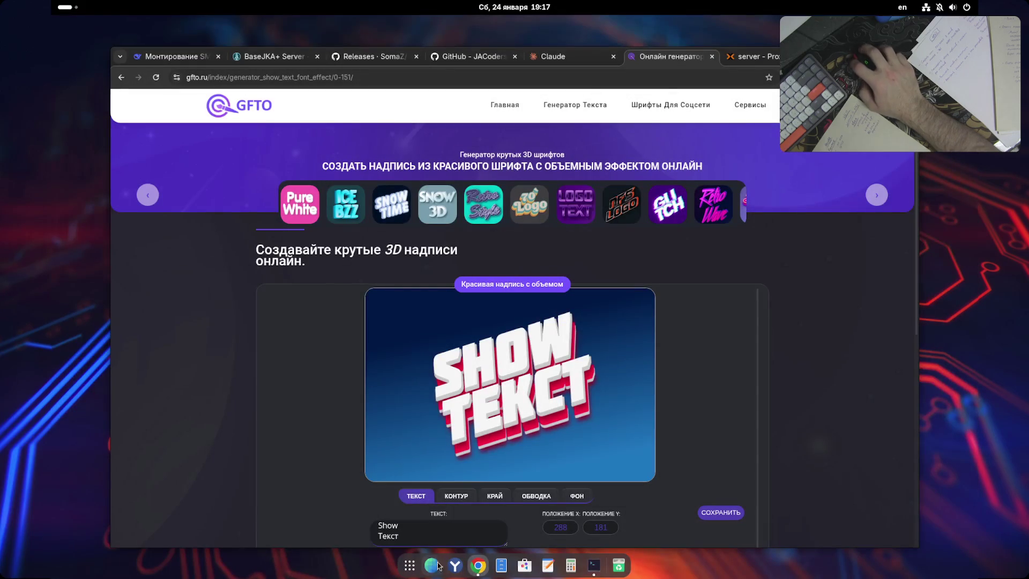
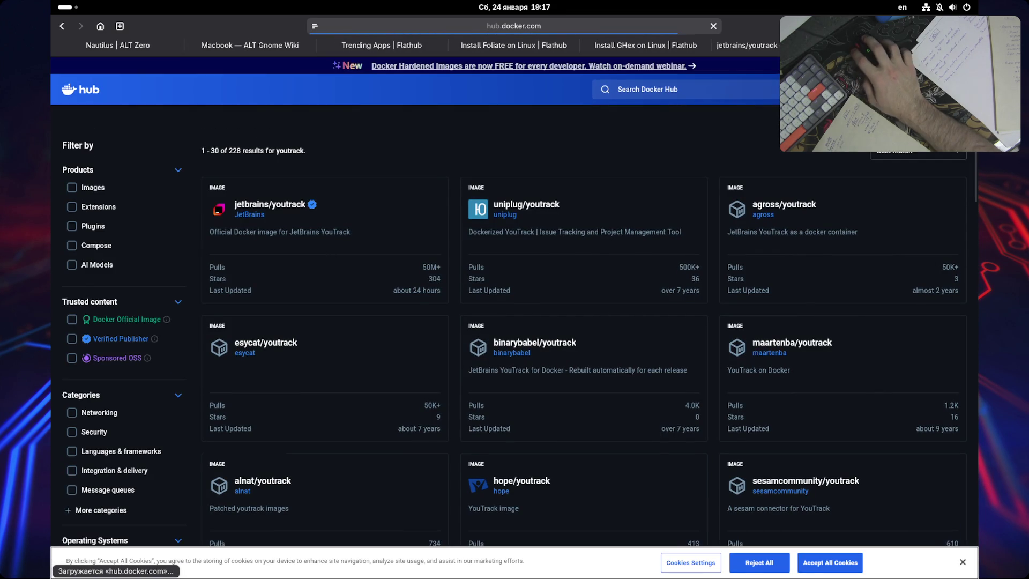
- Close the Docker Hub YouTrack search tab and switch to Flathub's Trending Apps tab
key("ctrl+w")
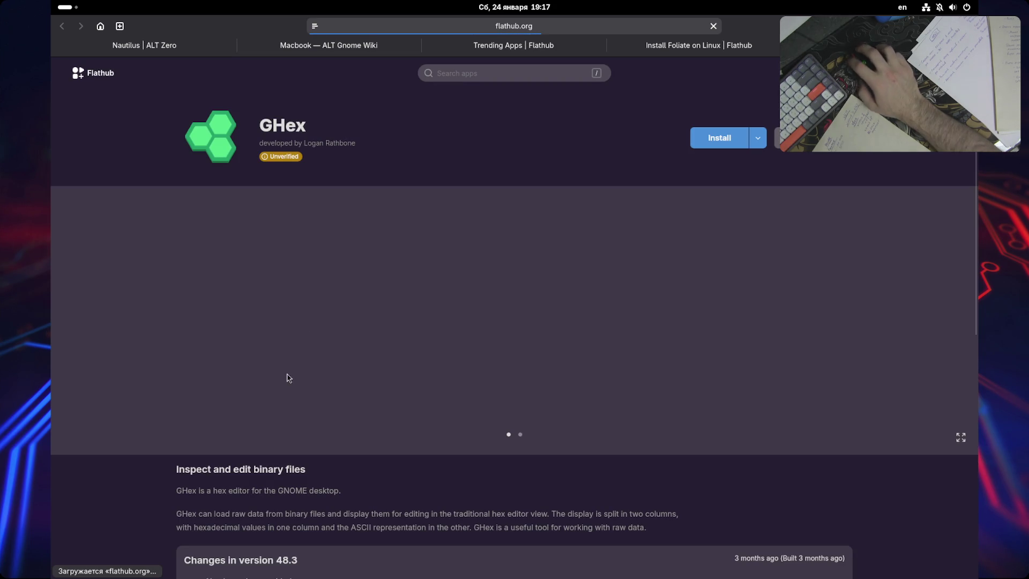
scroll(110, 375, "down", 5)
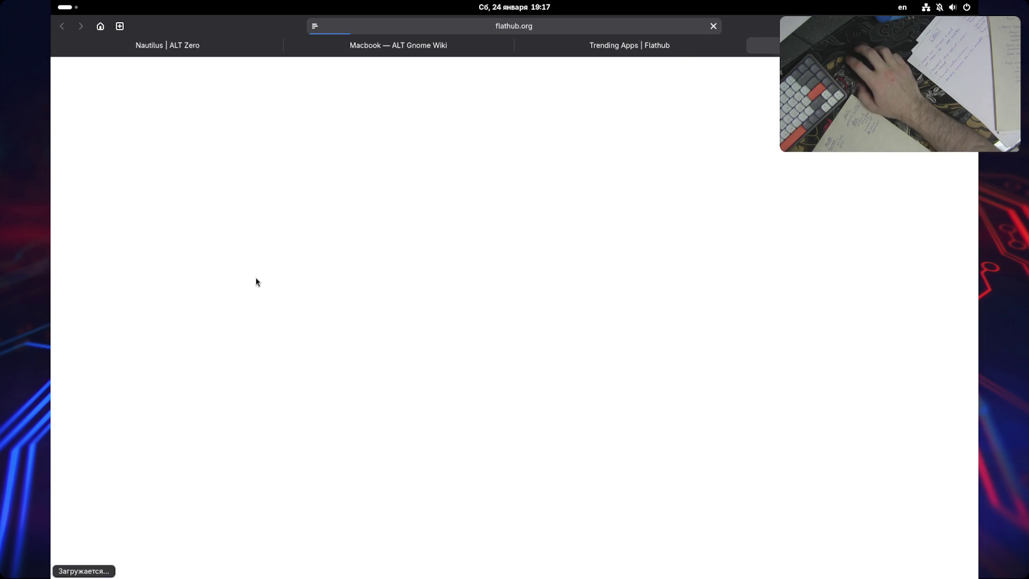
left_click(673, 46)
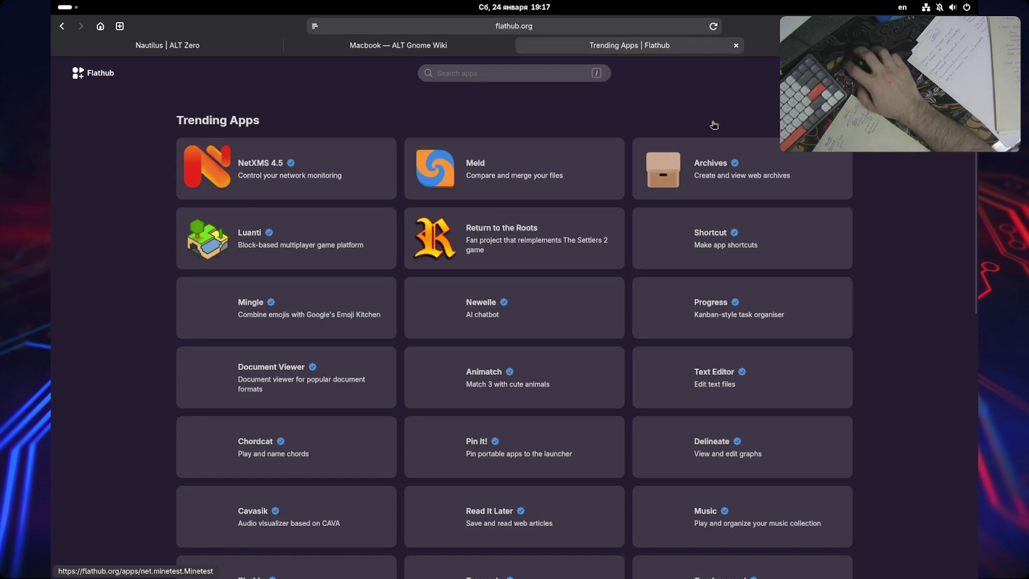
- Skim the 'Install Foliate on Linux' page, then close that tab
left_click(761, 45)
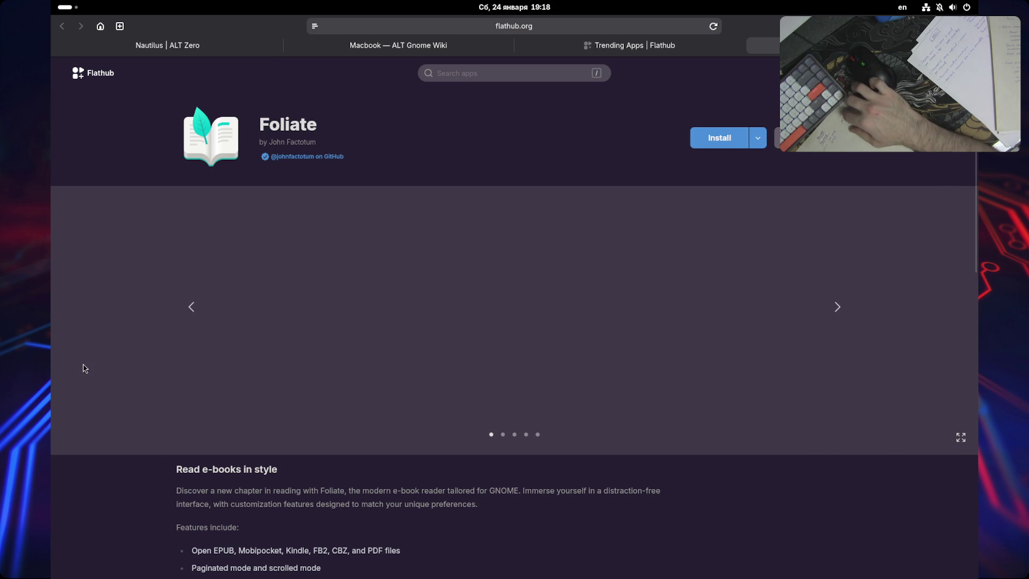
left_click_drag(270, 124, 365, 134)
left_click(152, 351)
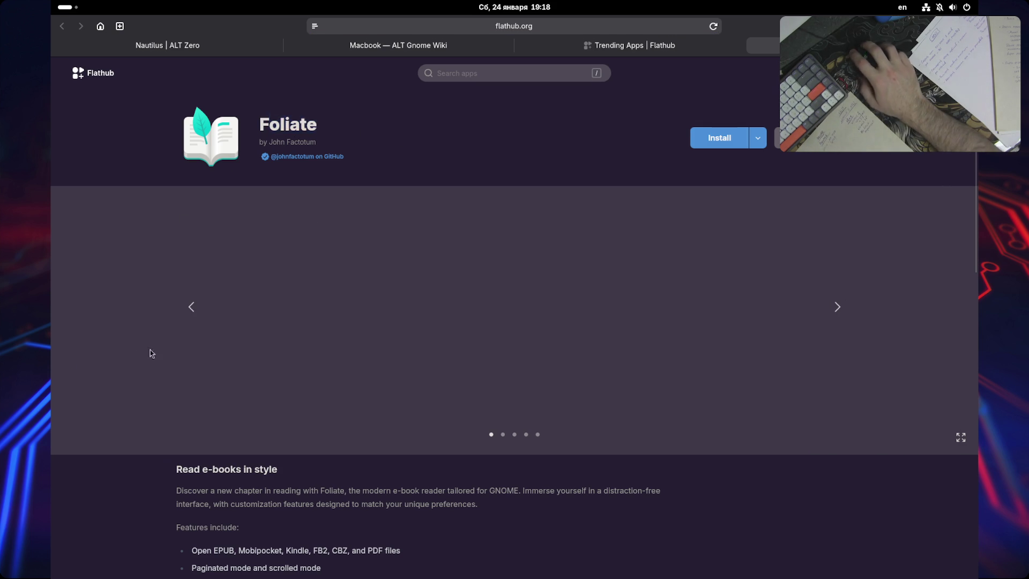
scroll(136, 363, "down", 10)
scroll(129, 393, "up", 10)
key("ctrl+w")
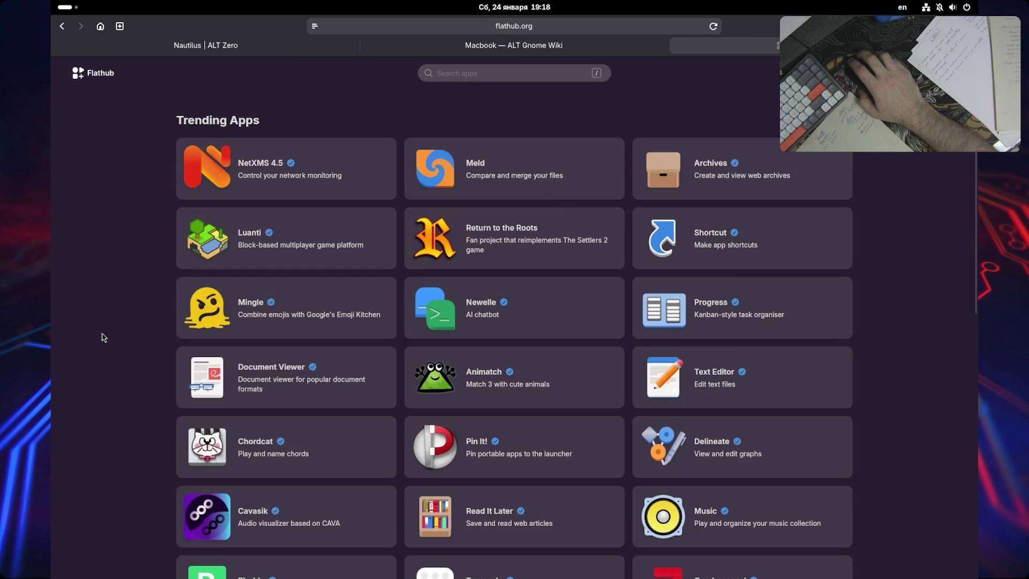
- Scroll the Trending Apps grid, opening Return to the Roots, Luanti and Delineate in background tabs
scroll(104, 336, "down", 2)
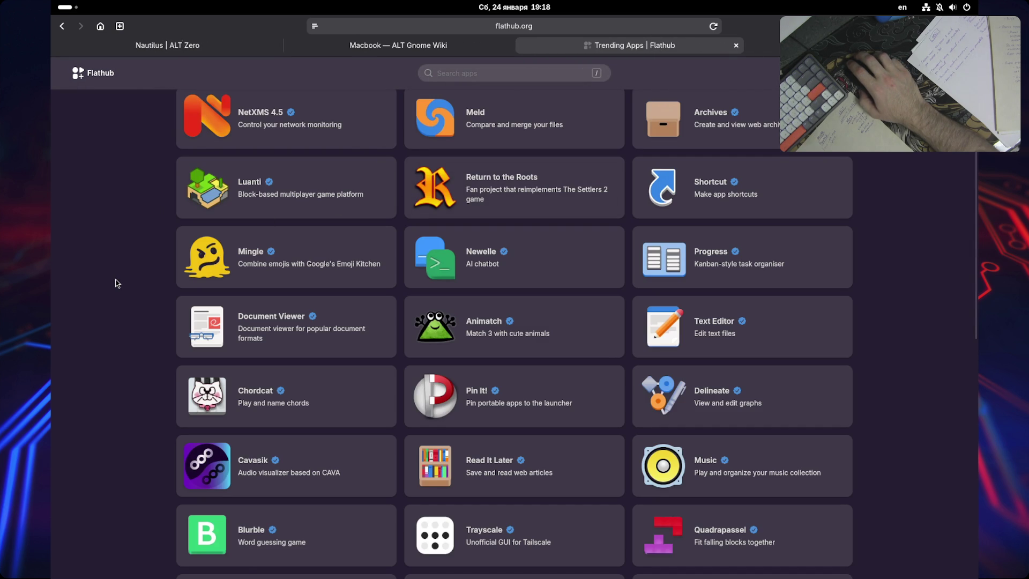
scroll(117, 284, "down", 2)
middle_click(434, 139)
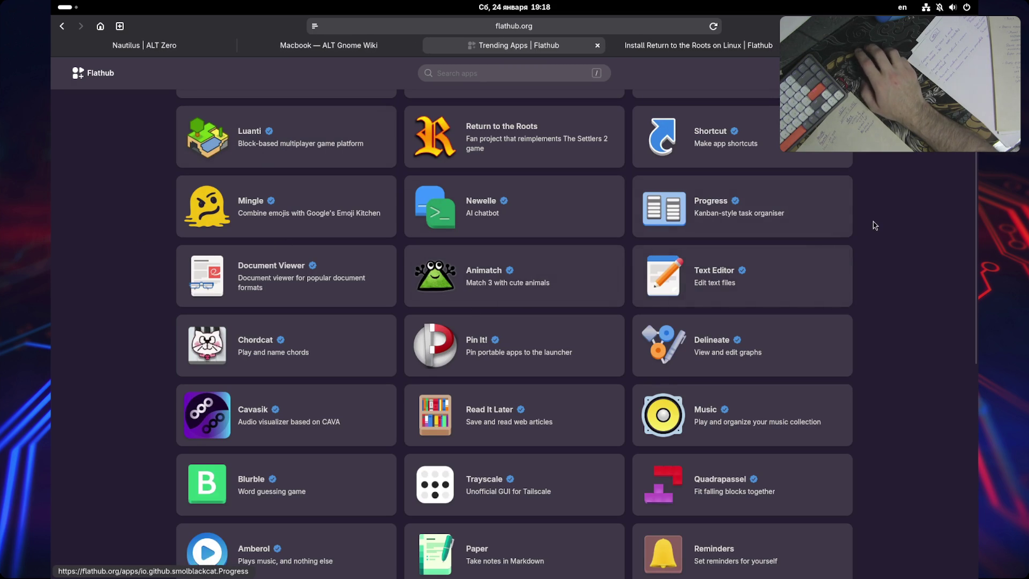
scroll(874, 225, "down", 3)
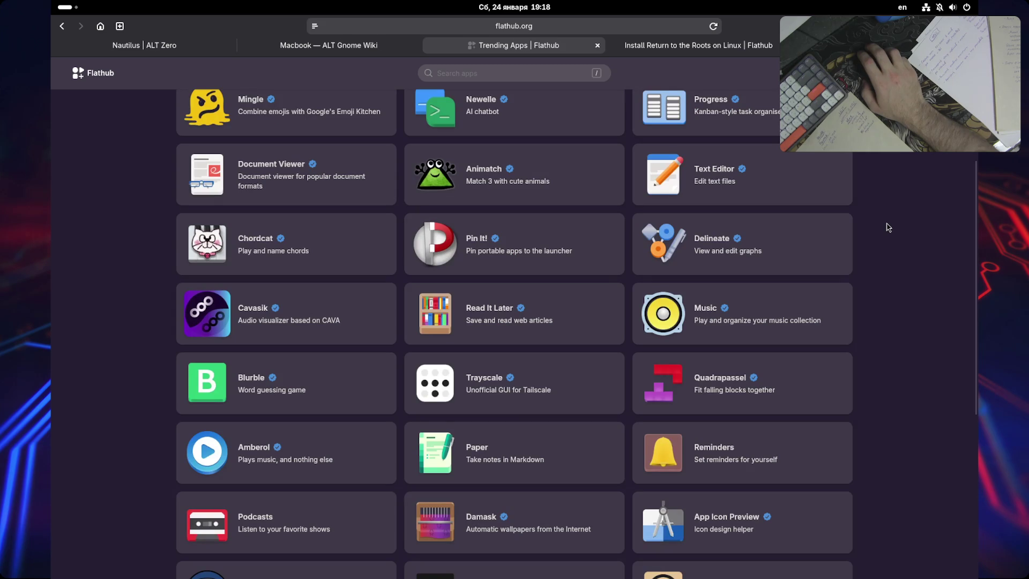
scroll(888, 227, "down", 1)
scroll(888, 226, "down", 1)
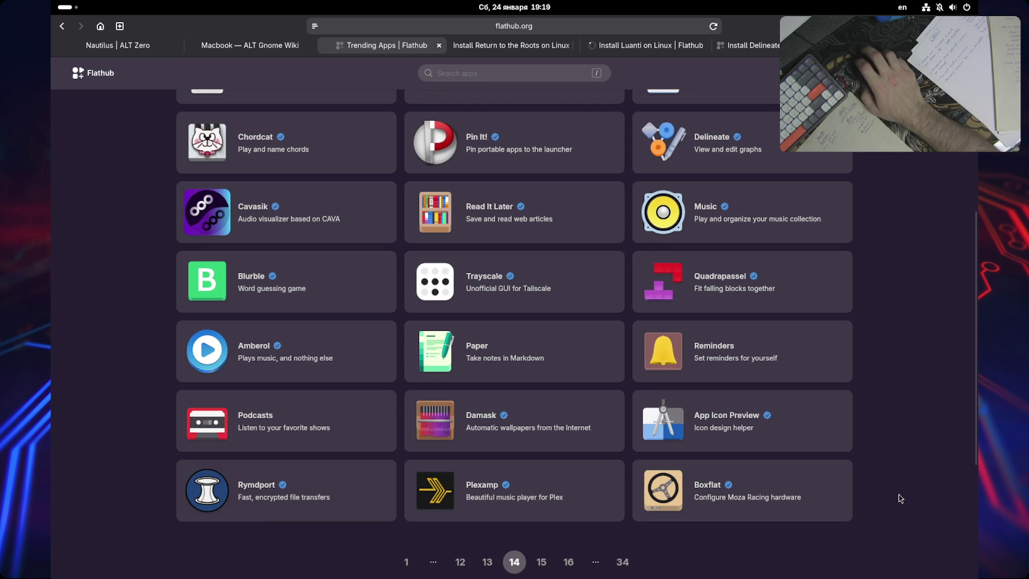
scroll(882, 204, "up", 5)
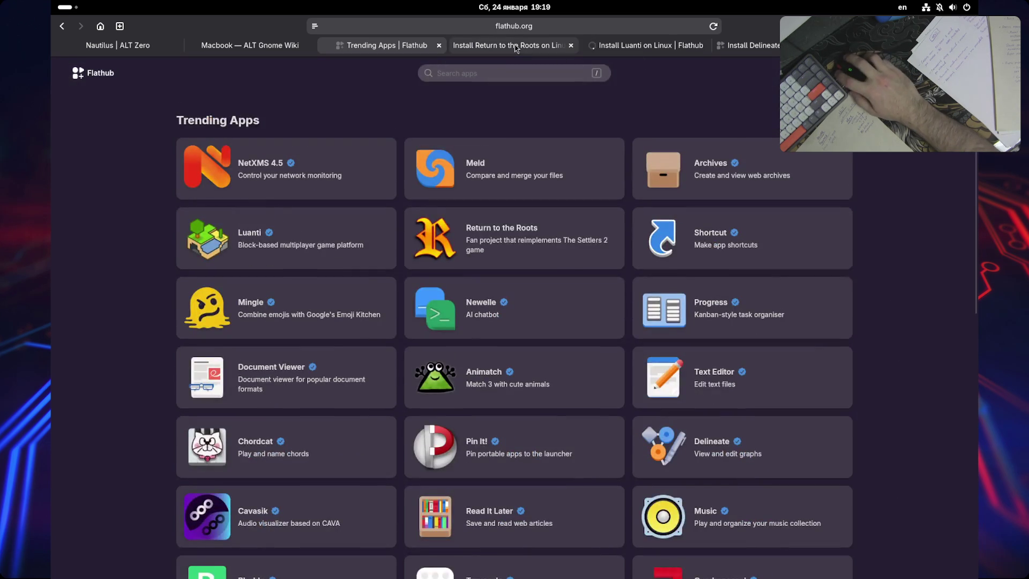
- Switch to the Return to the Roots app page tab
left_click(516, 48)
scroll(142, 375, "down", 10)
scroll(138, 373, "up", 5)
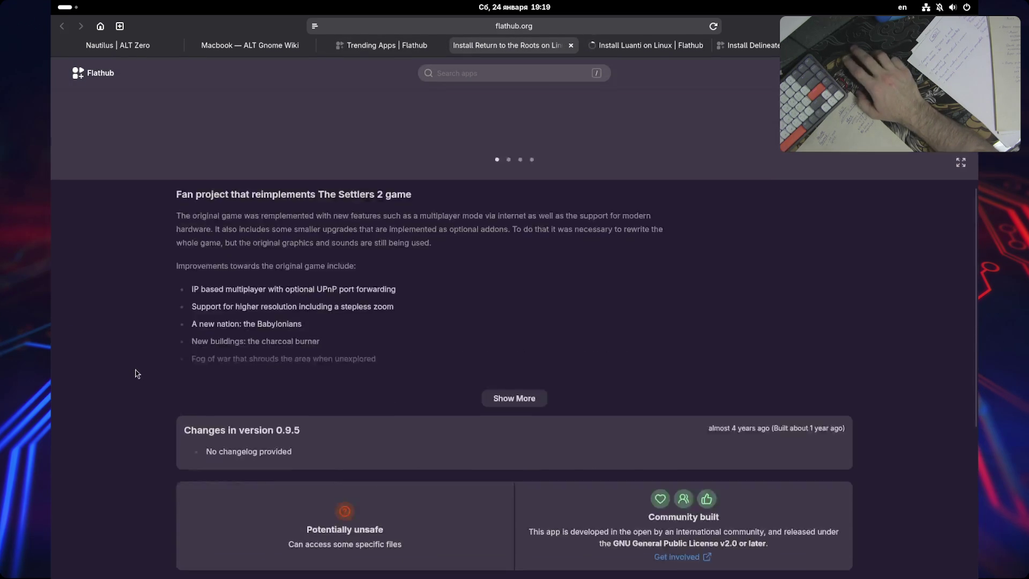
scroll(137, 374, "up", 5)
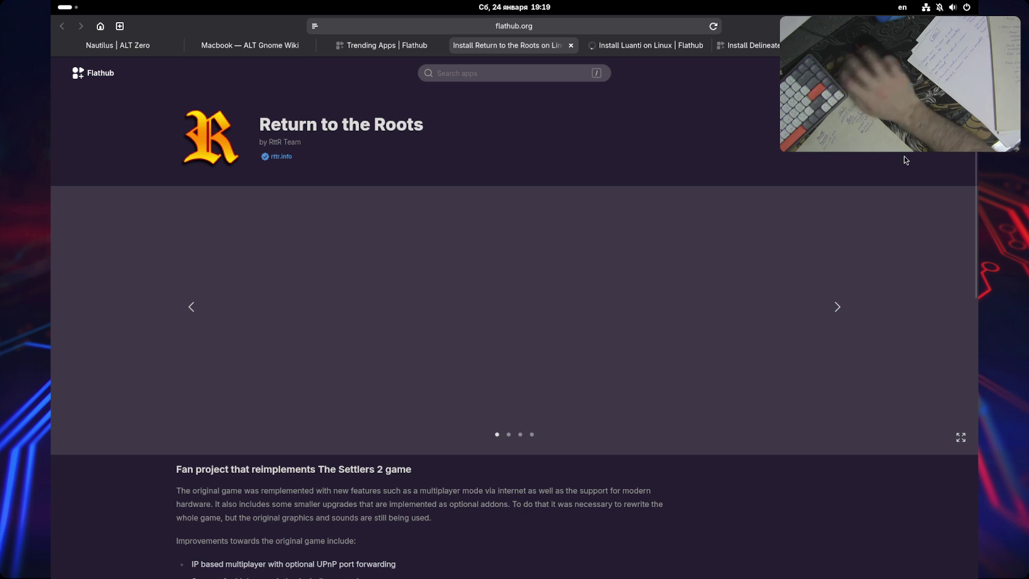
- Open the Web Inspector on its Network panel and enlarge it to show more requests
key("F11")
key("F12")
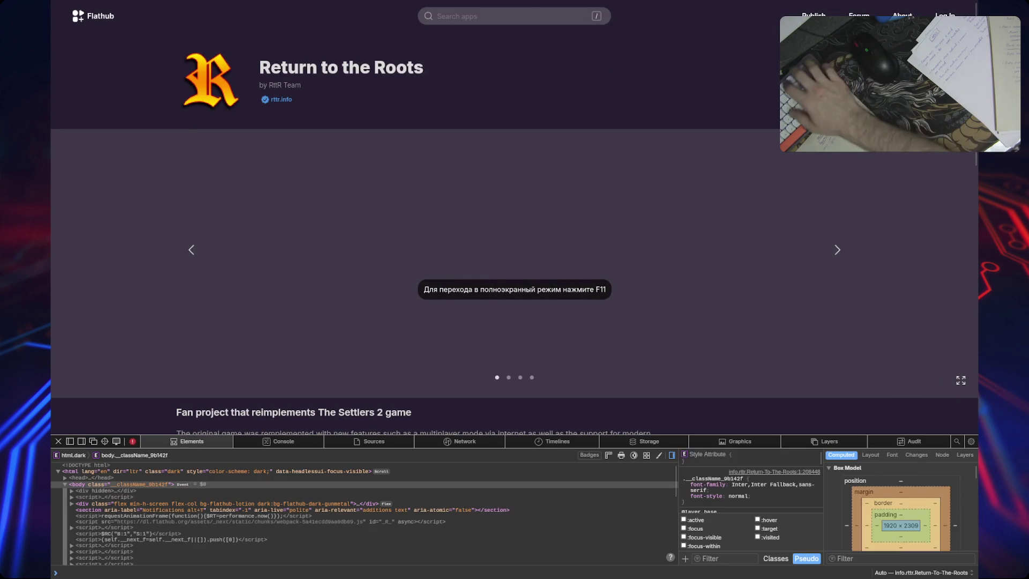
key("F11")
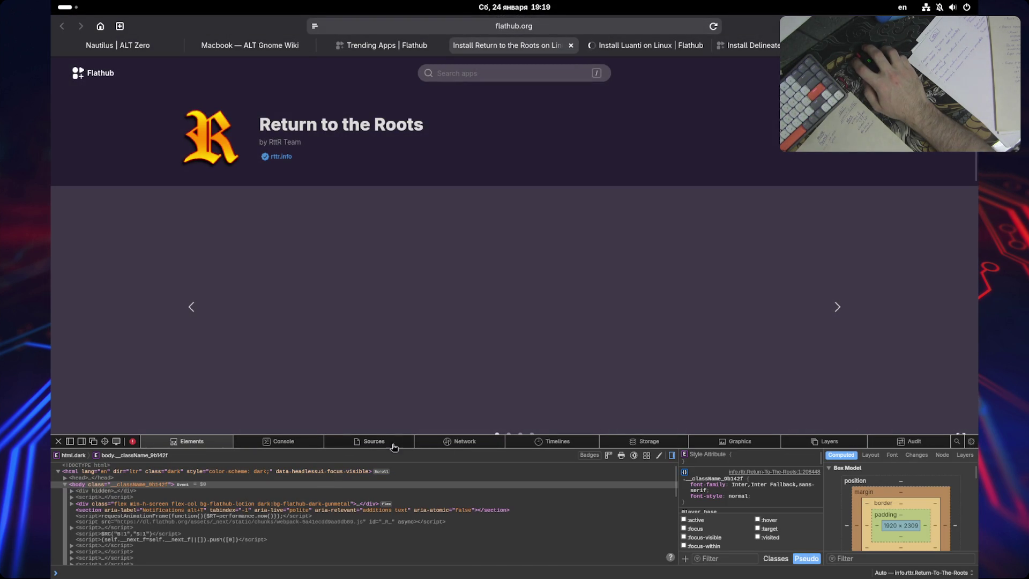
left_click(455, 442)
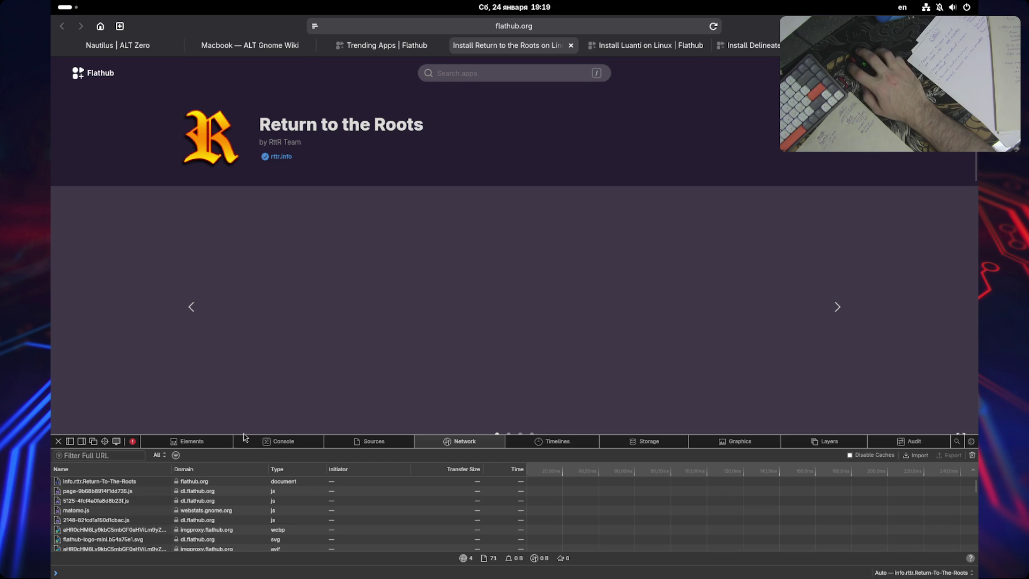
left_click_drag(244, 434, 252, 320)
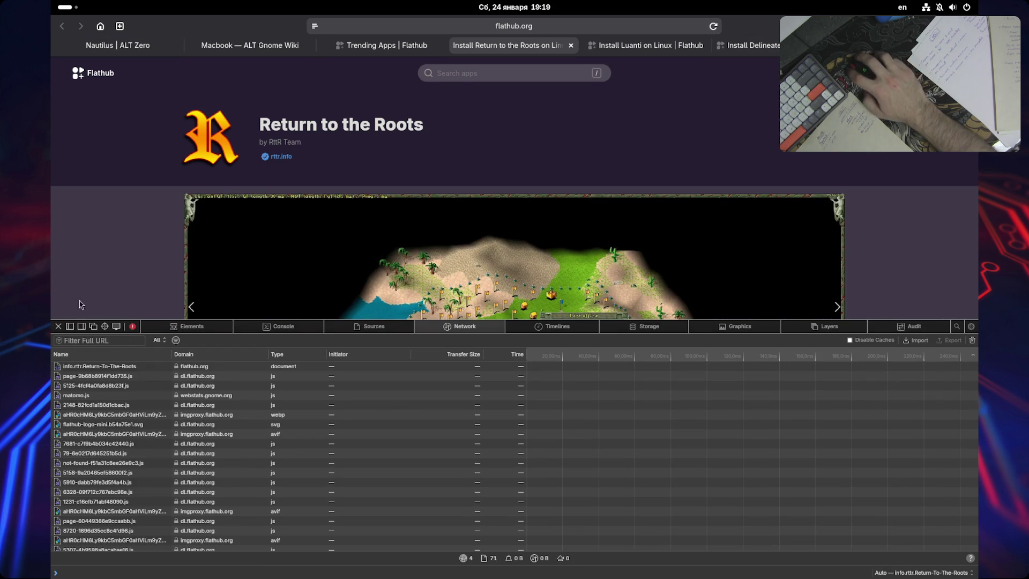
- Close the inspector and browse the Return to the Roots screenshots and description
left_click(58, 327)
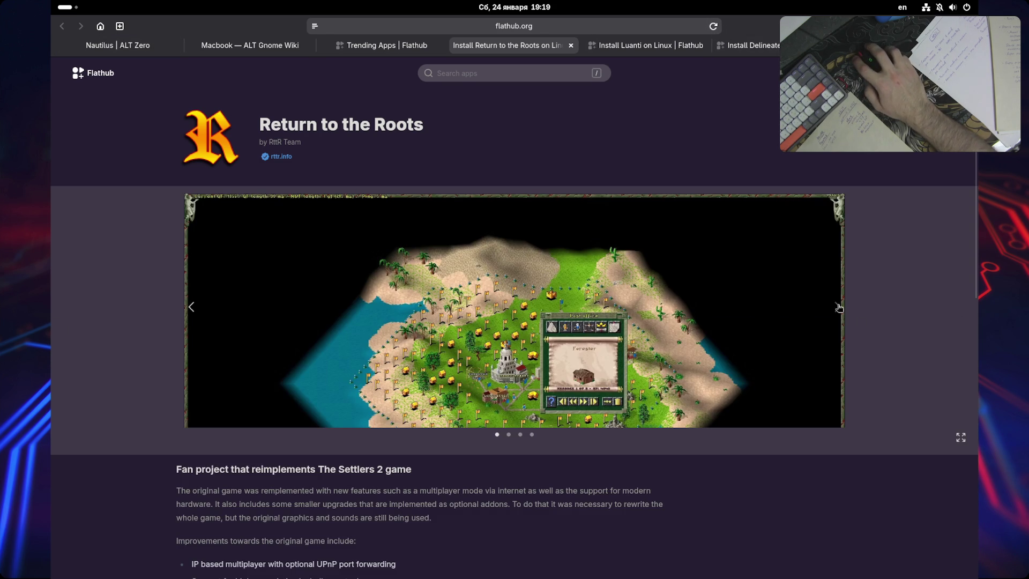
left_click(838, 307)
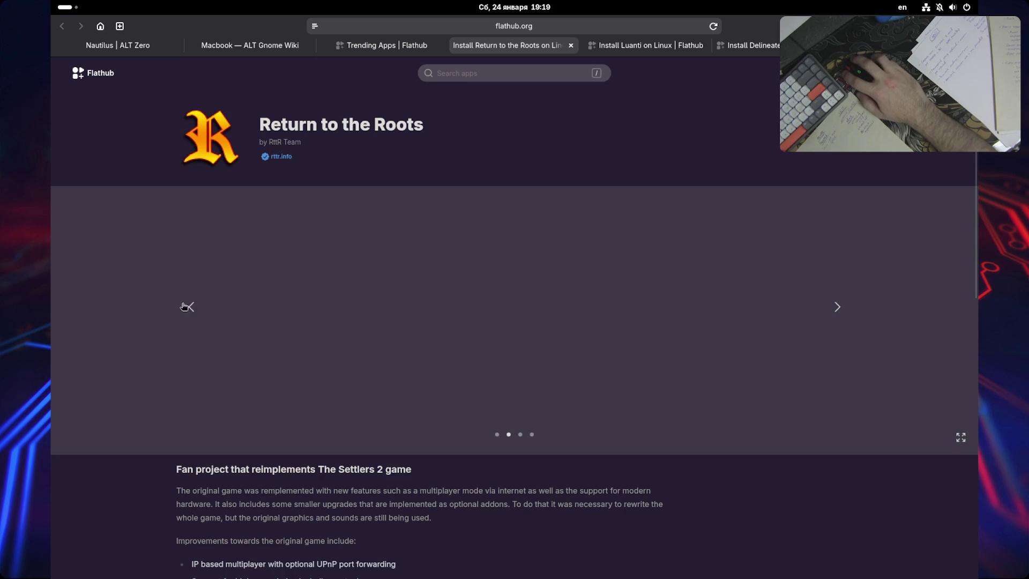
left_click(184, 309)
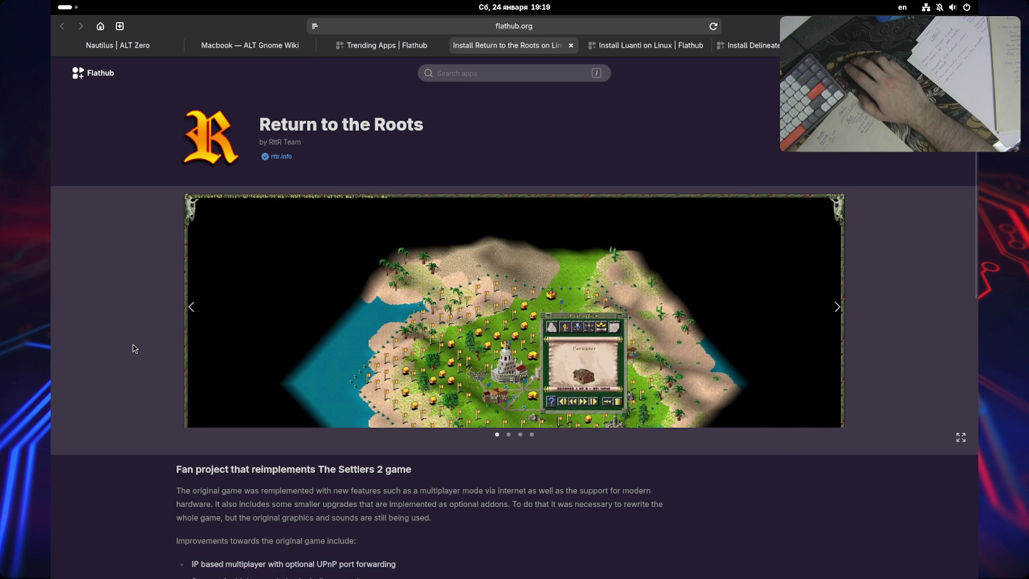
scroll(134, 349, "down", 4)
left_click_drag(287, 389, 608, 391)
left_click(609, 390)
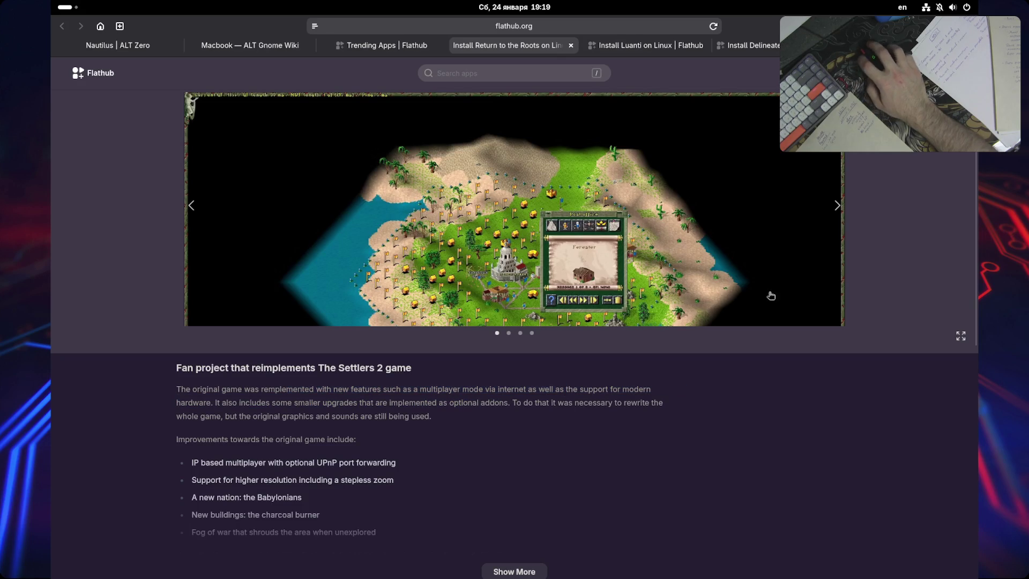
left_click(844, 212)
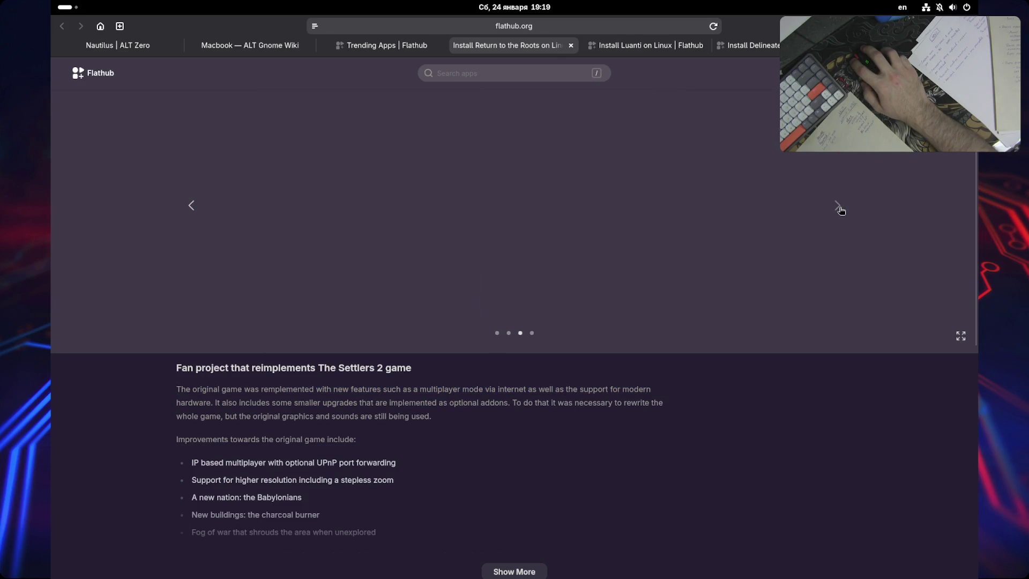
left_click(839, 208)
left_click(839, 208)
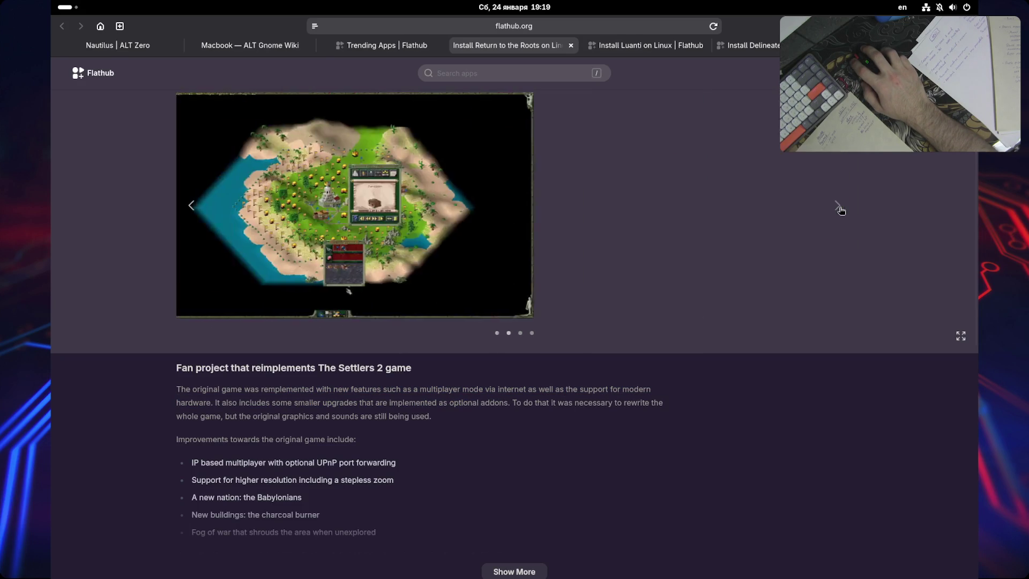
- Cycle through the three Luanti screenshots, read its description, and close the Luanti tab
left_click(631, 46)
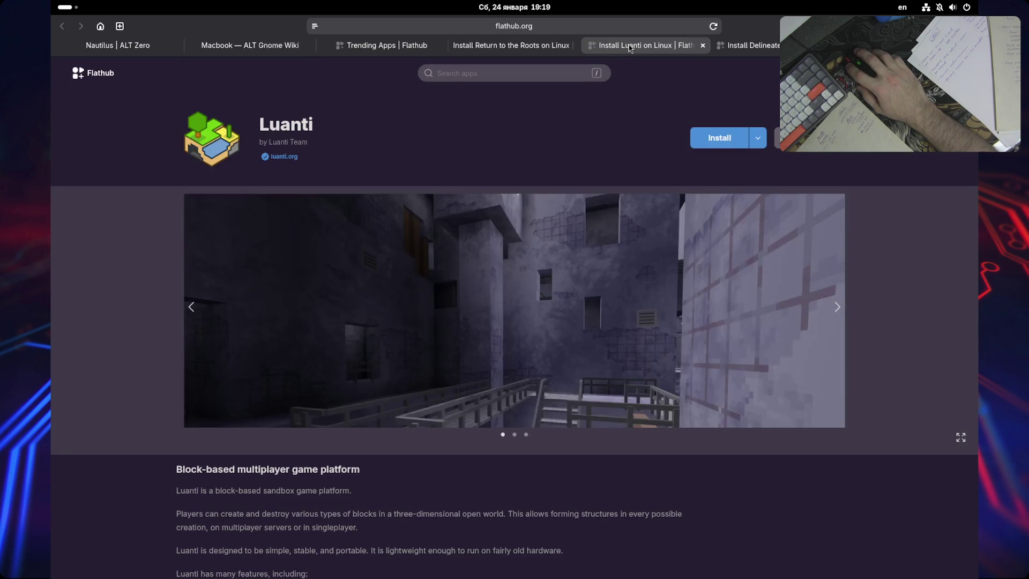
left_click(837, 314)
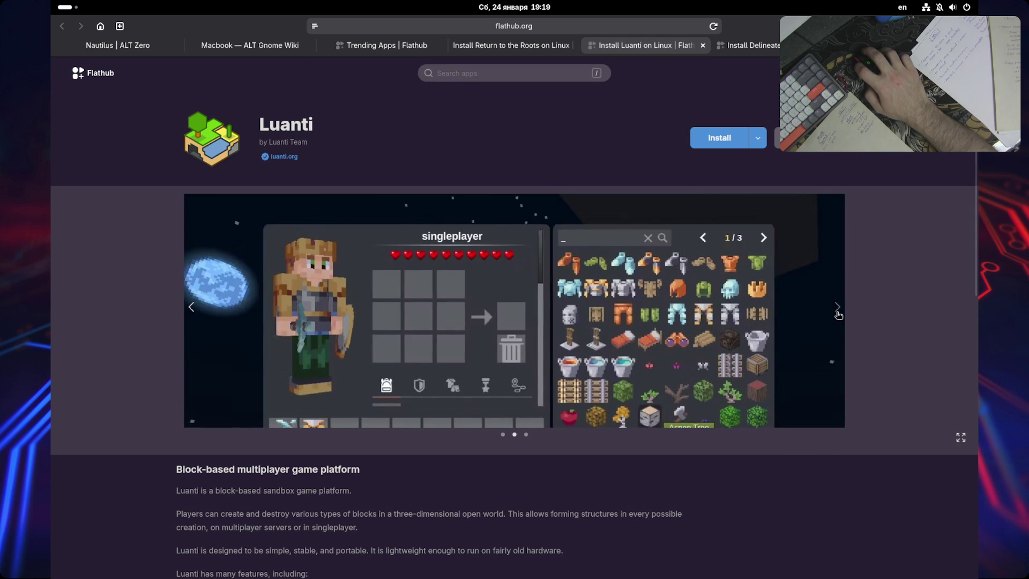
left_click(838, 314)
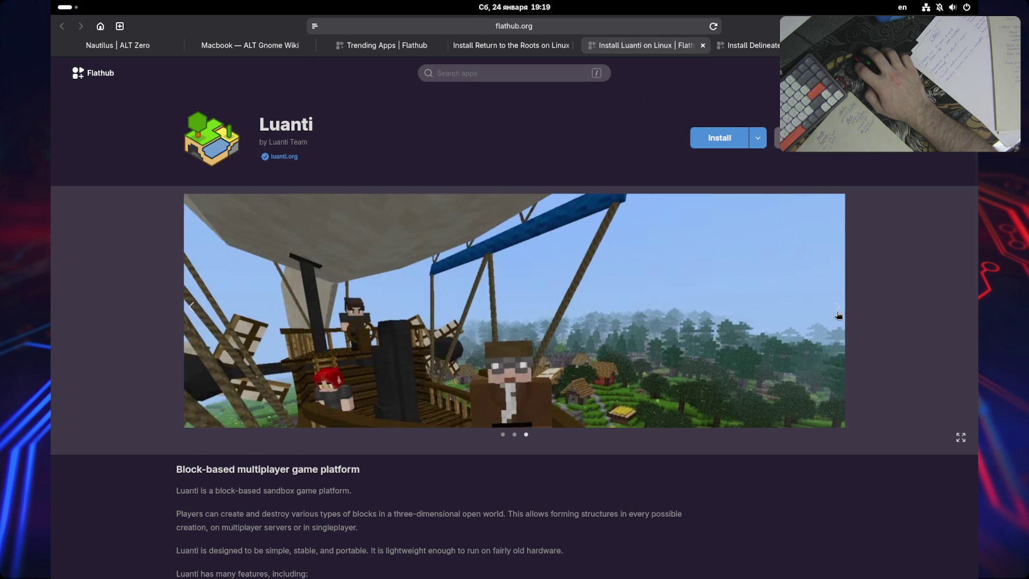
left_click(838, 314)
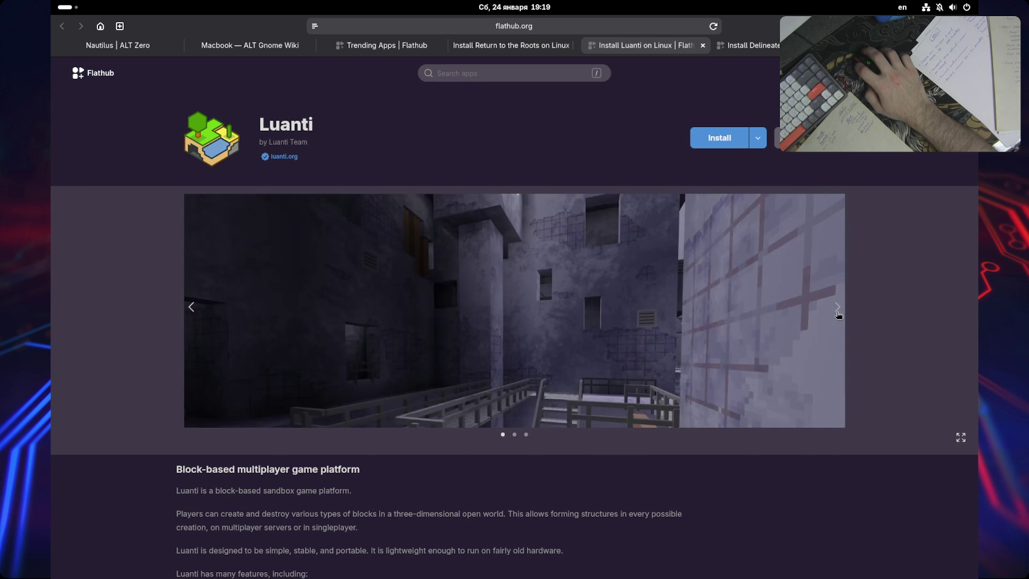
scroll(839, 315, "down", 3)
mouse_move(224, 412)
left_mouse_down()
mouse_move(477, 424)
mouse_move(551, 411)
left_mouse_up()
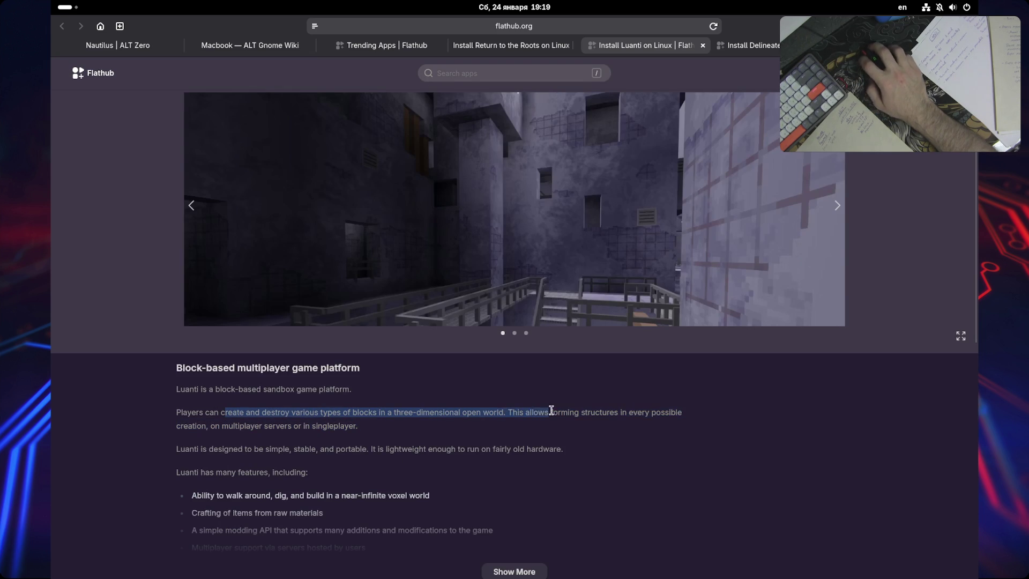
left_click(403, 427)
scroll(423, 437, "down", 1)
scroll(558, 469, "up", 4)
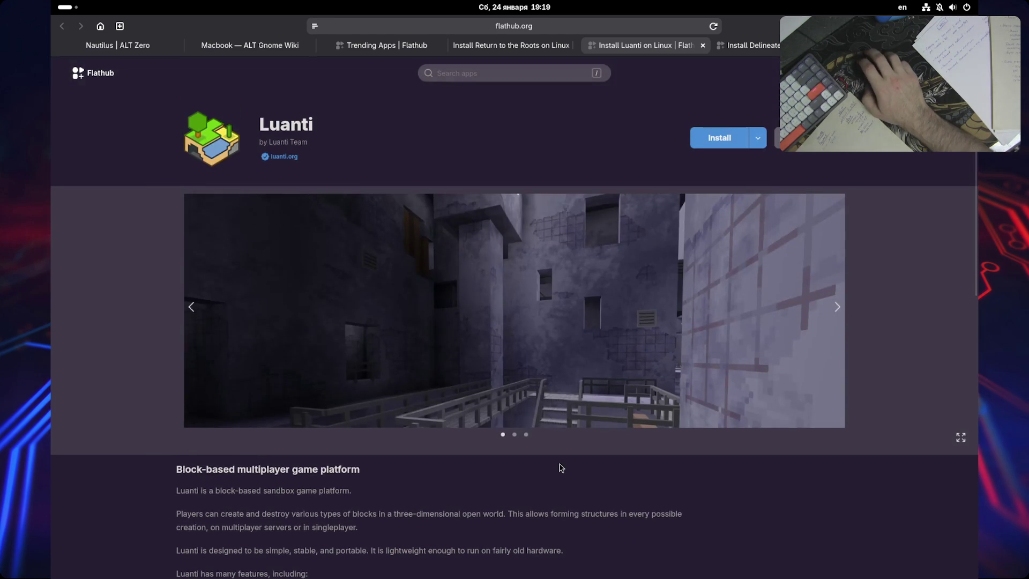
key("ctrl+w")
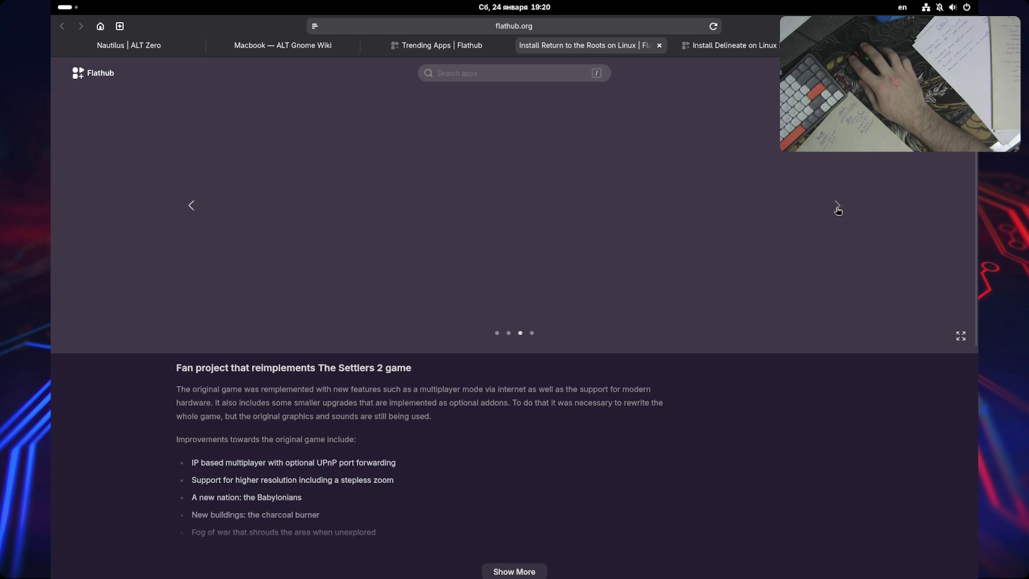
- Step to the fourth Return to the Roots screenshot, then close that tab
left_click(838, 207)
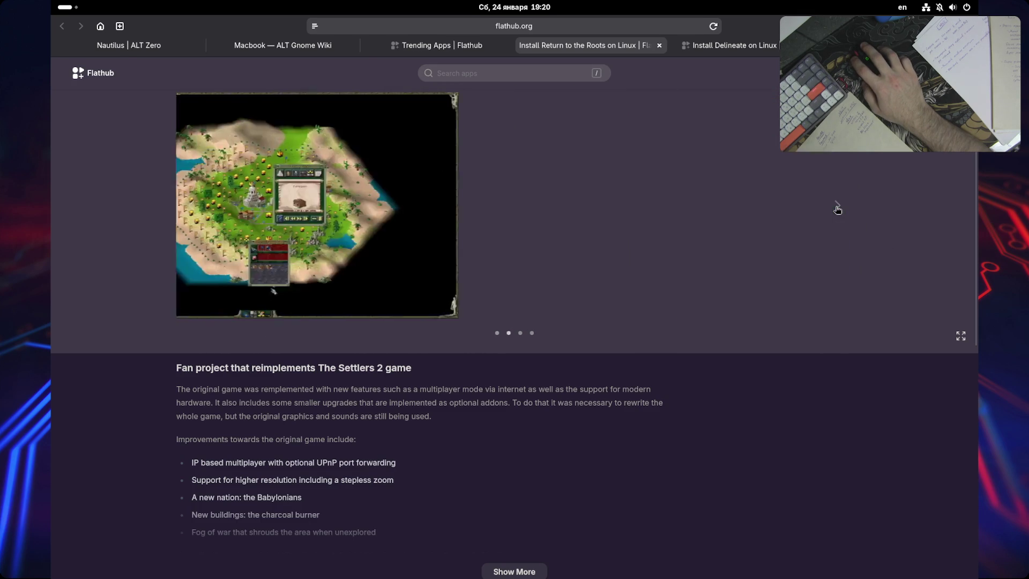
left_click(838, 208)
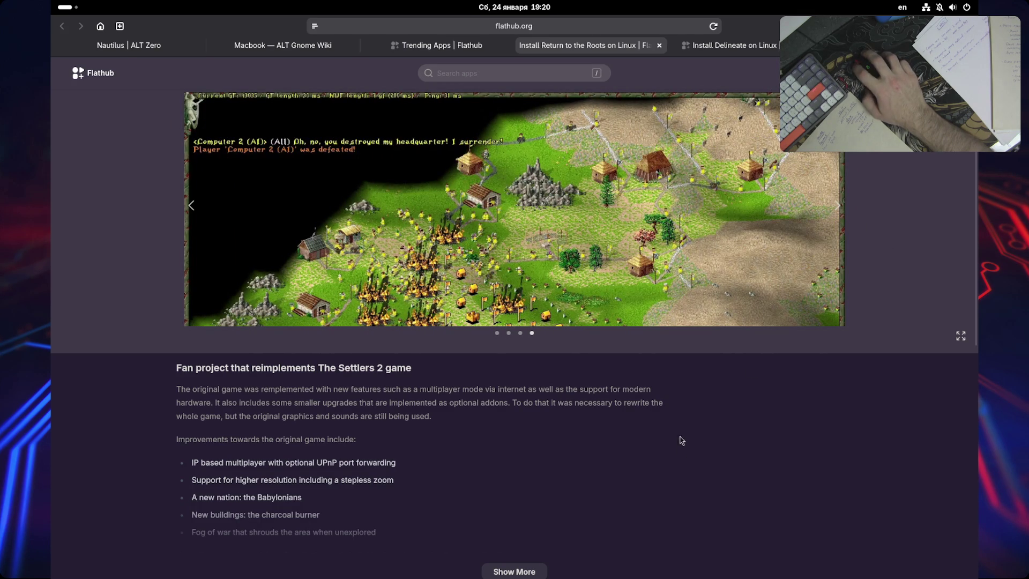
key("ctrl+w")
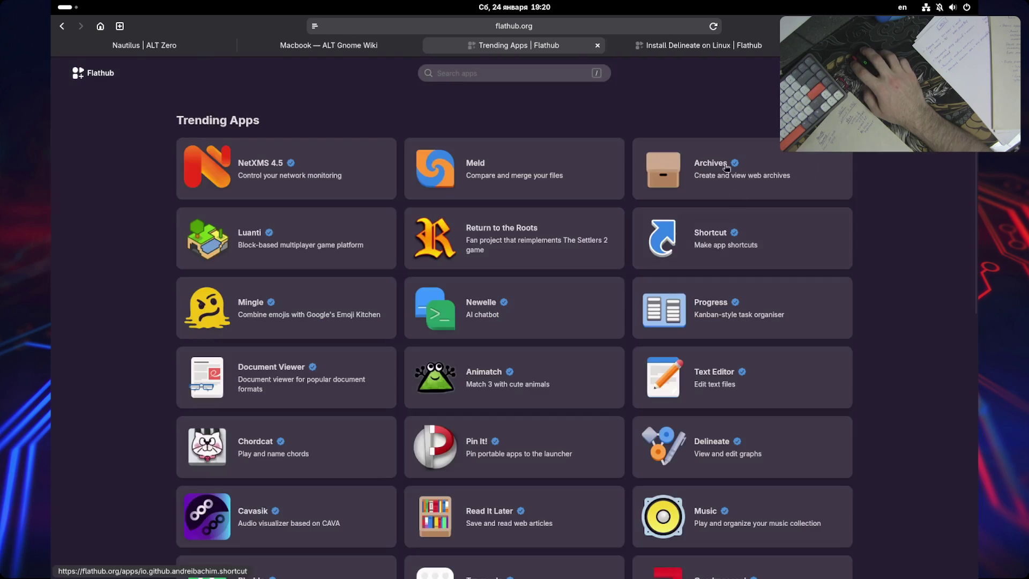
- View Delineate's Editor collapsed and Tab overview screenshots, close it, then close the unavailable-app tab
left_click(699, 45)
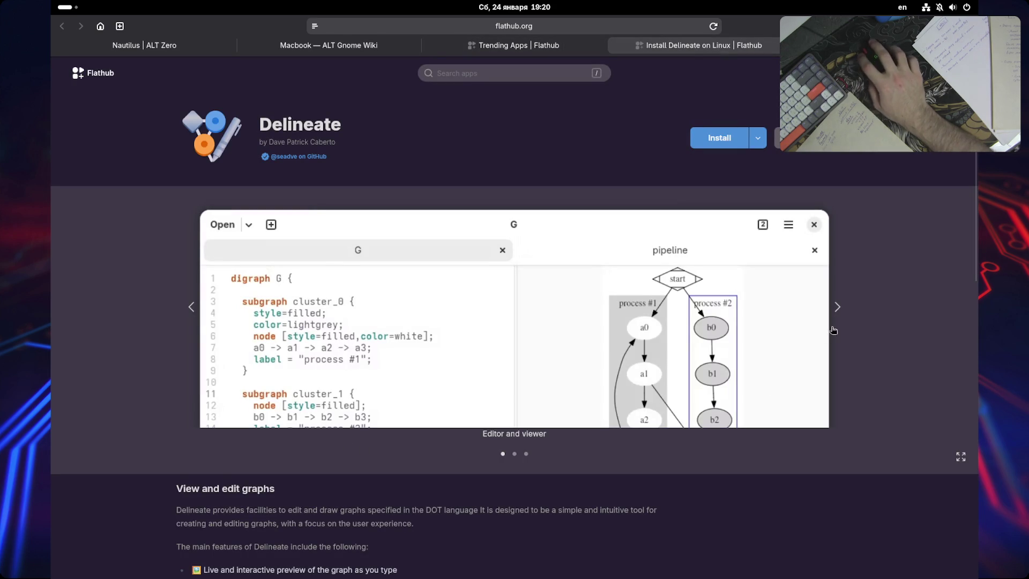
left_click(838, 311)
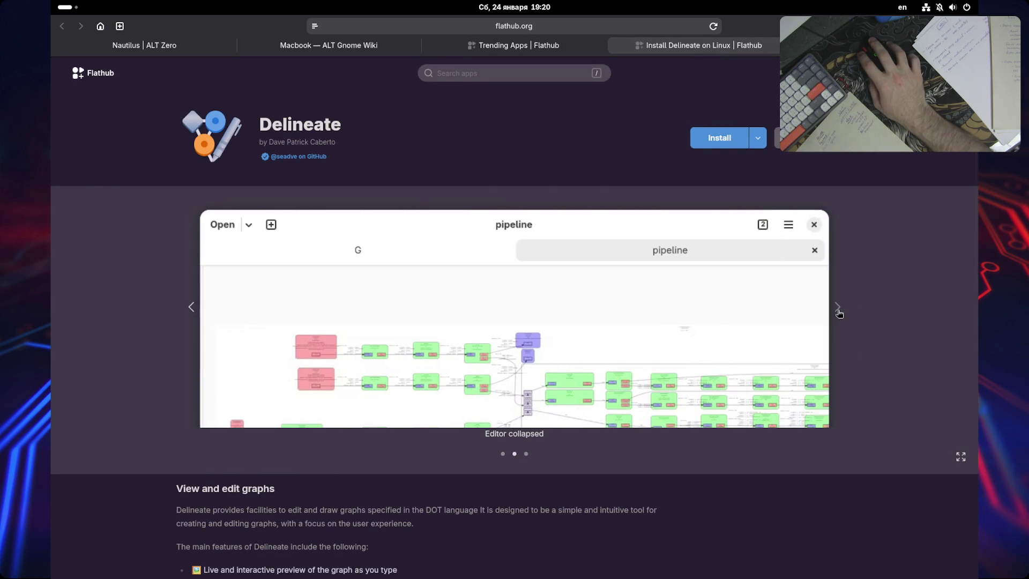
left_click(838, 311)
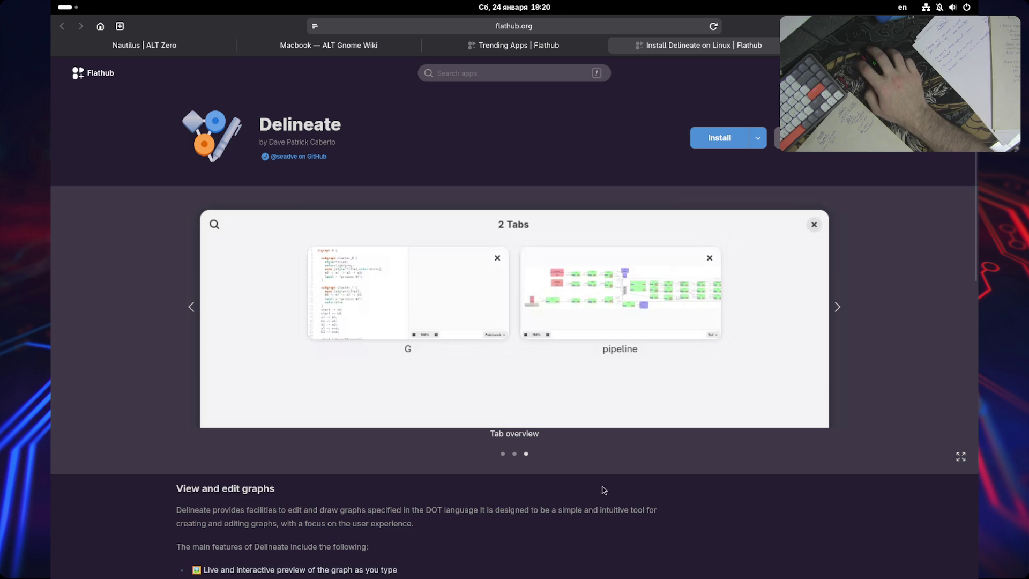
key("ctrl+w")
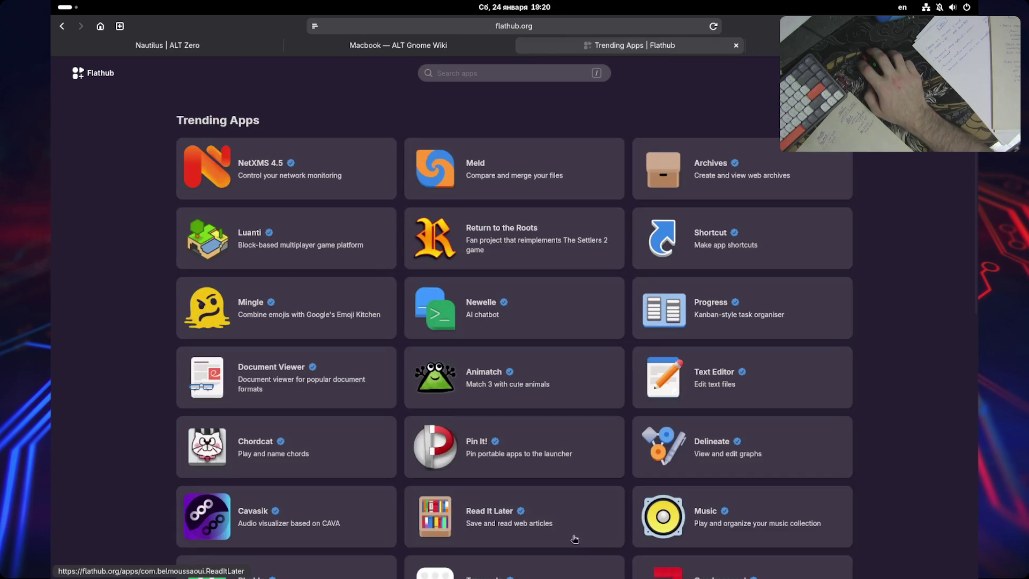
key("ctrl+shift+t")
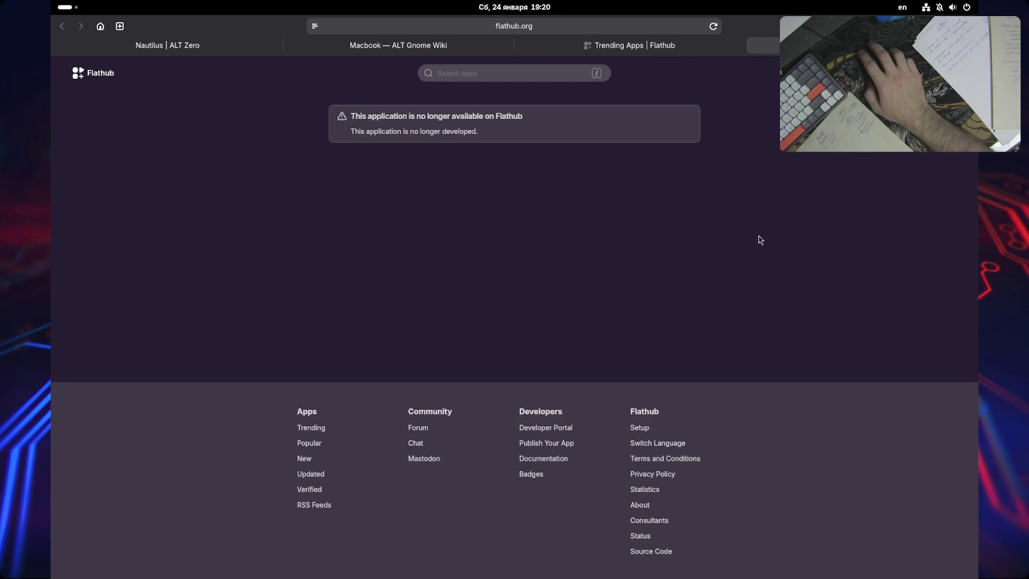
key("ctrl+w")
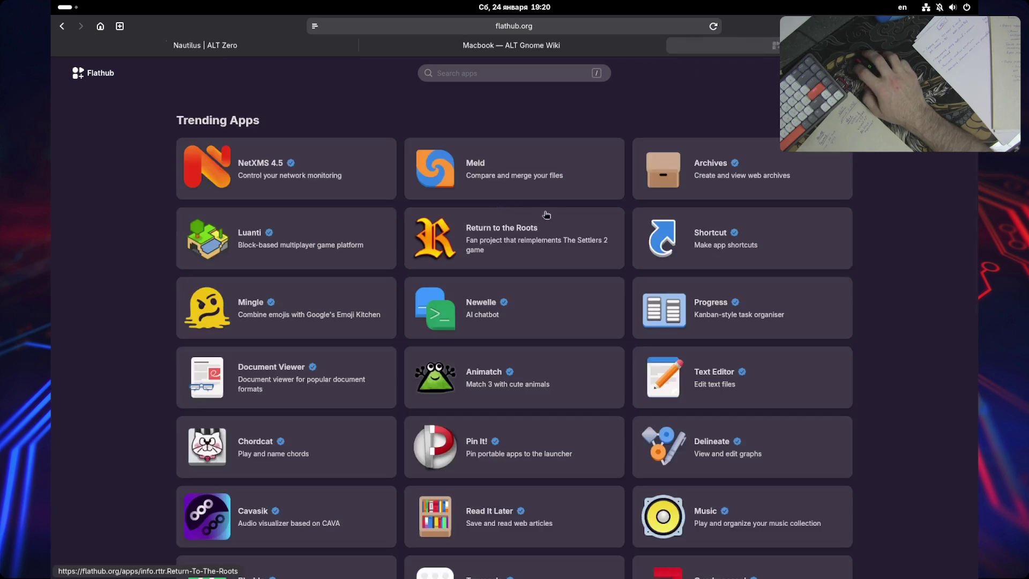
- Read through the Macbook — ALT Gnome Wiki installation and Wi-Fi sections, then move to the next tab
key("ctrl+Page_Up")
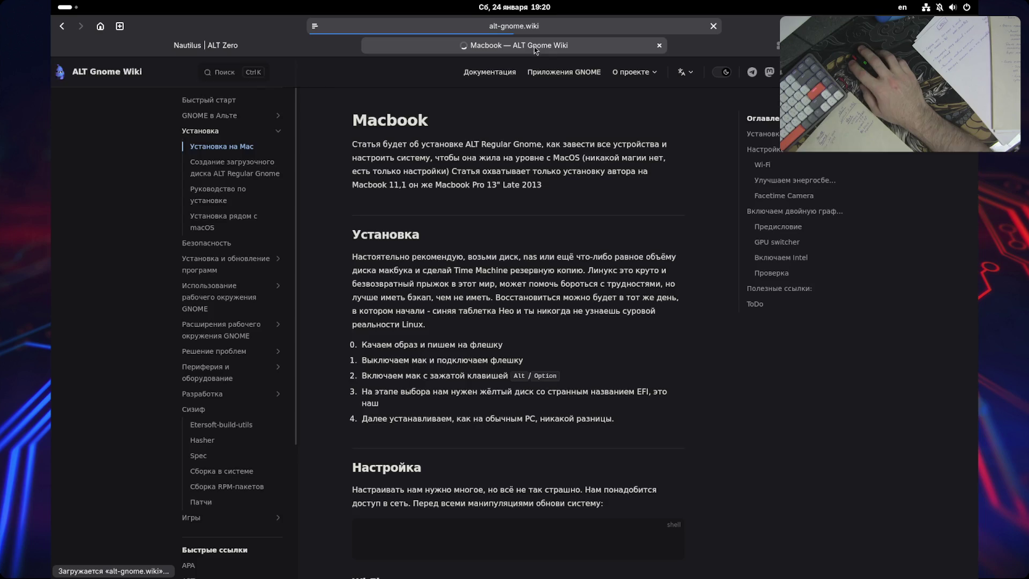
mouse_move(471, 145)
left_mouse_down()
mouse_move(609, 142)
mouse_move(358, 165)
mouse_move(652, 169)
left_mouse_up()
left_click(505, 225)
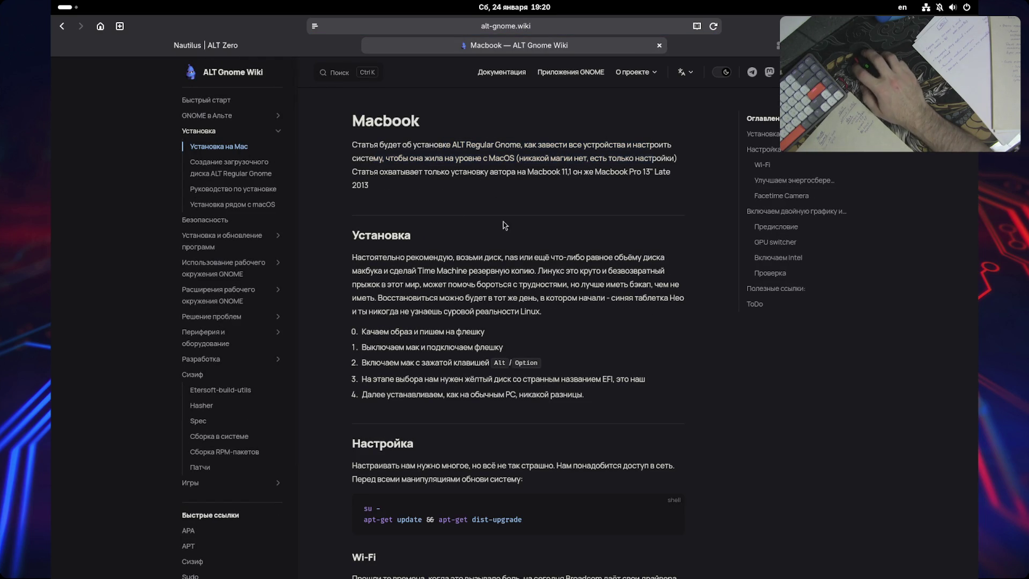
scroll(536, 303, "down", 15)
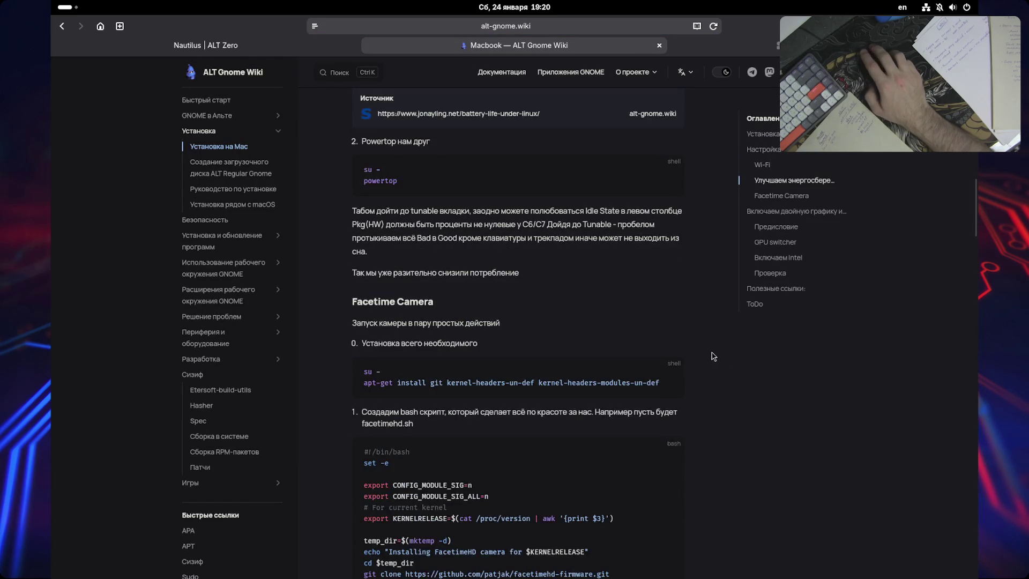
scroll(710, 375, "down", 5)
scroll(702, 220, "up", 20)
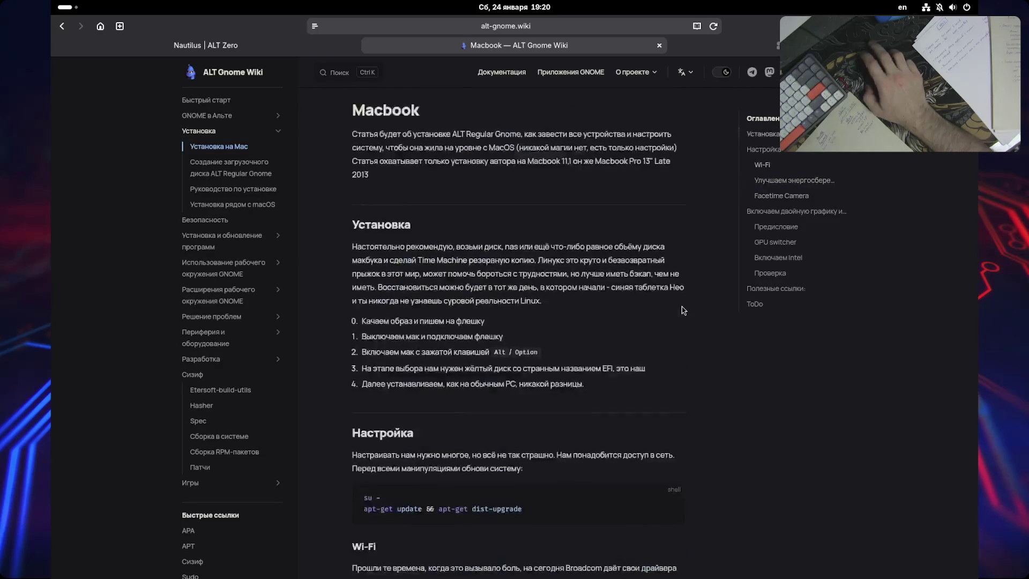
scroll(496, 393, "down", 5)
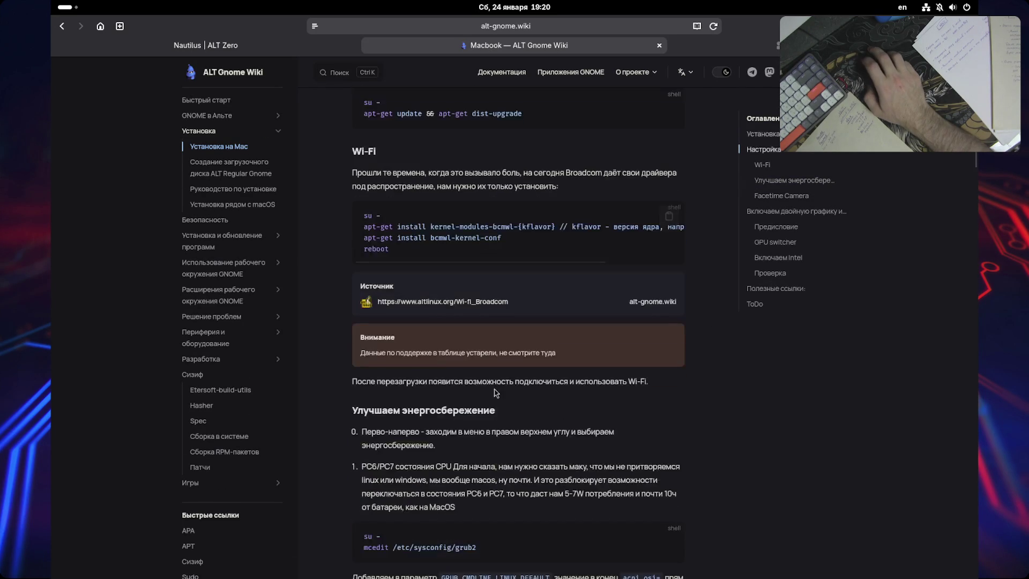
scroll(484, 399, "up", 3)
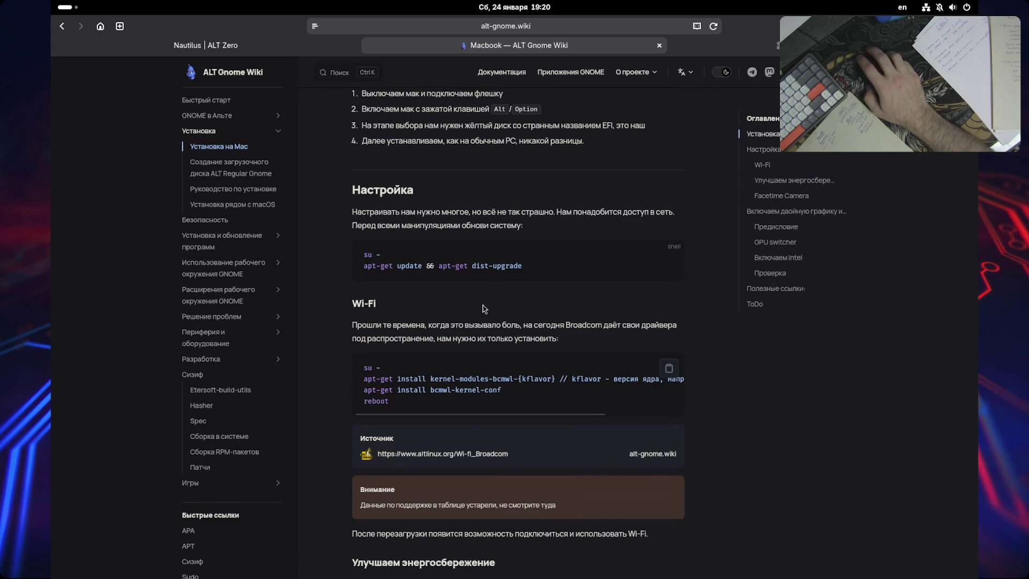
key("ctrl+Page_Down")
- Glance over the Nautilus | ALT Zero page, then switch to Chrome's DeepSeek SMB-mounting chat
left_click(458, 50)
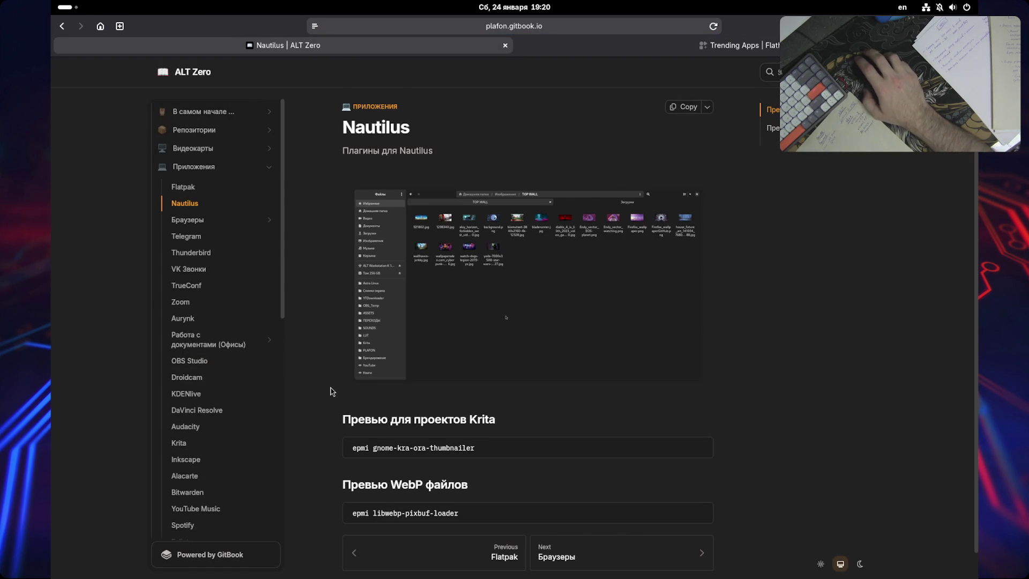
scroll(332, 392, "down", 1)
scroll(332, 392, "up", 1)
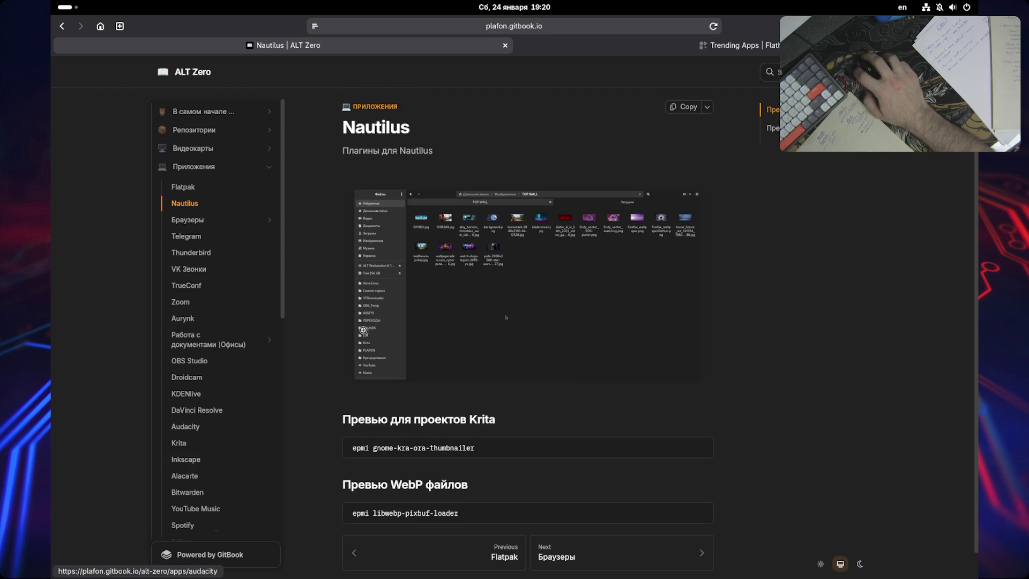
key("alt+Tab")
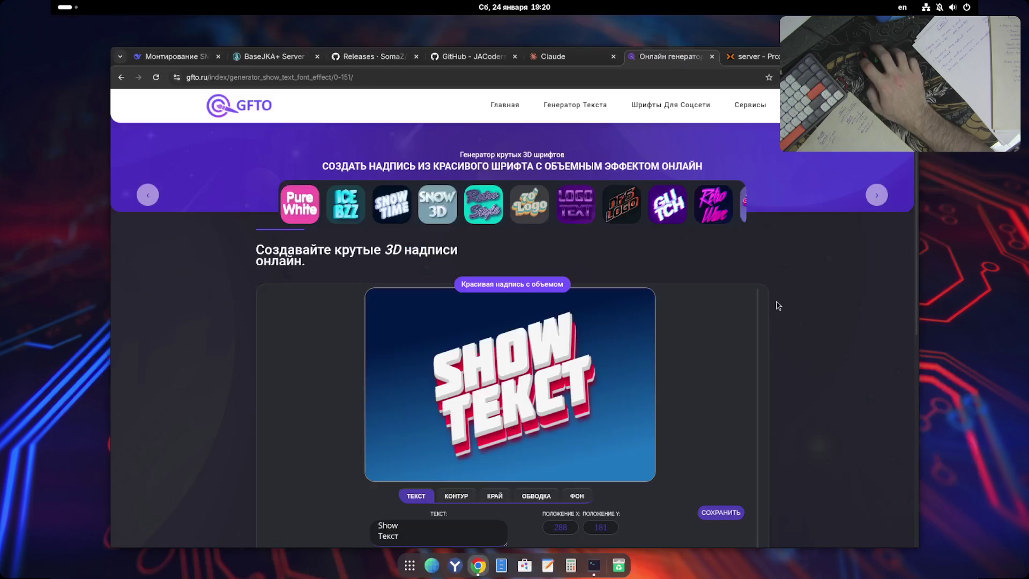
key("ctrl+1")
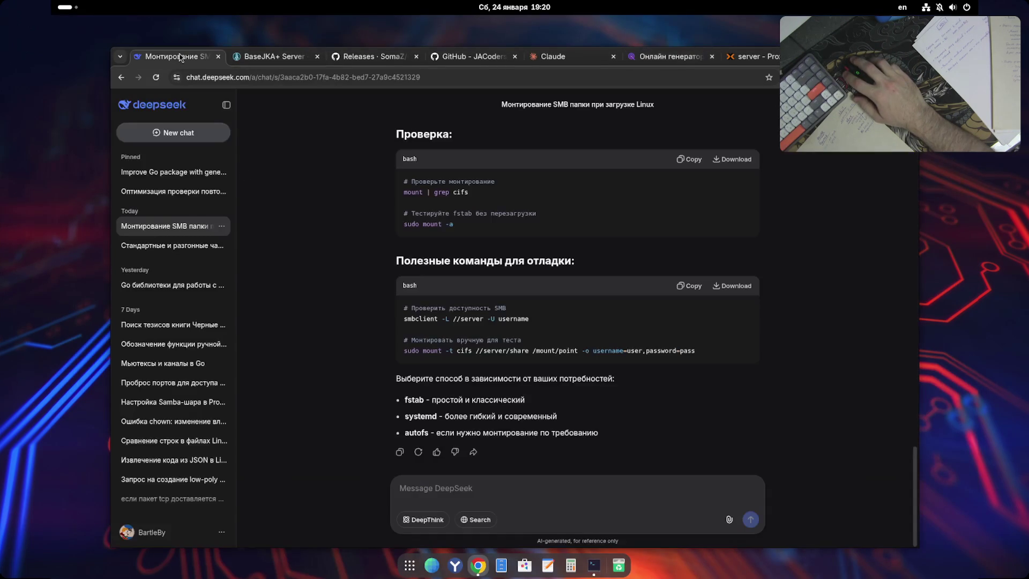
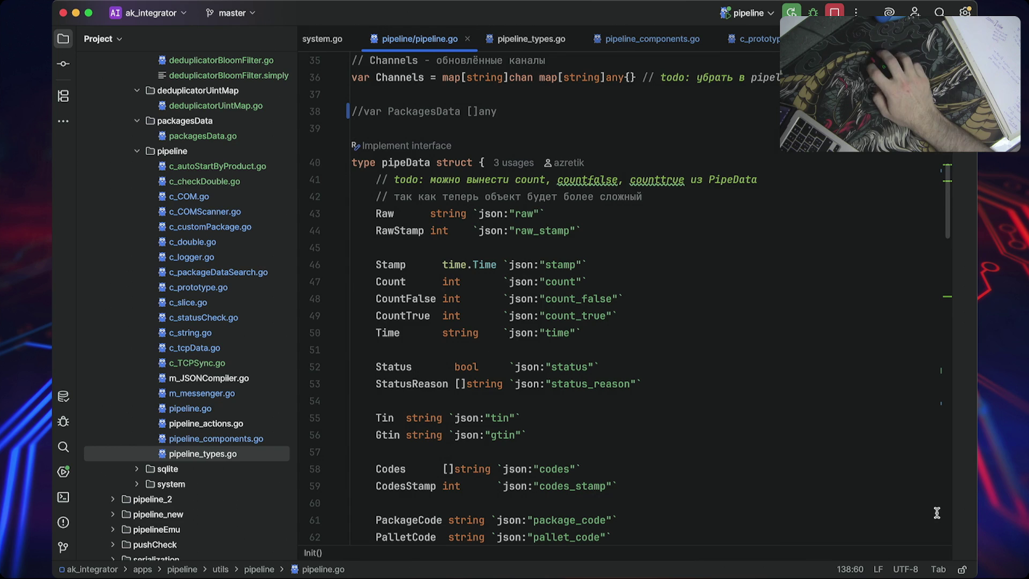
- Select the eight old .log files in pipeline/cmd/logs, excluding output, and delete them
mouse_move(965, 578)
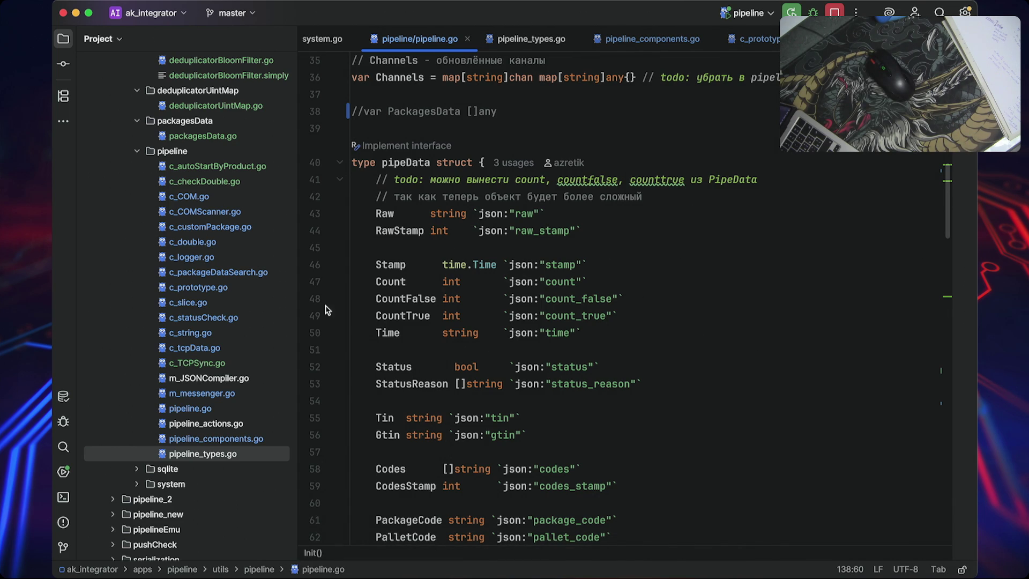
scroll(196, 261, "up", 15)
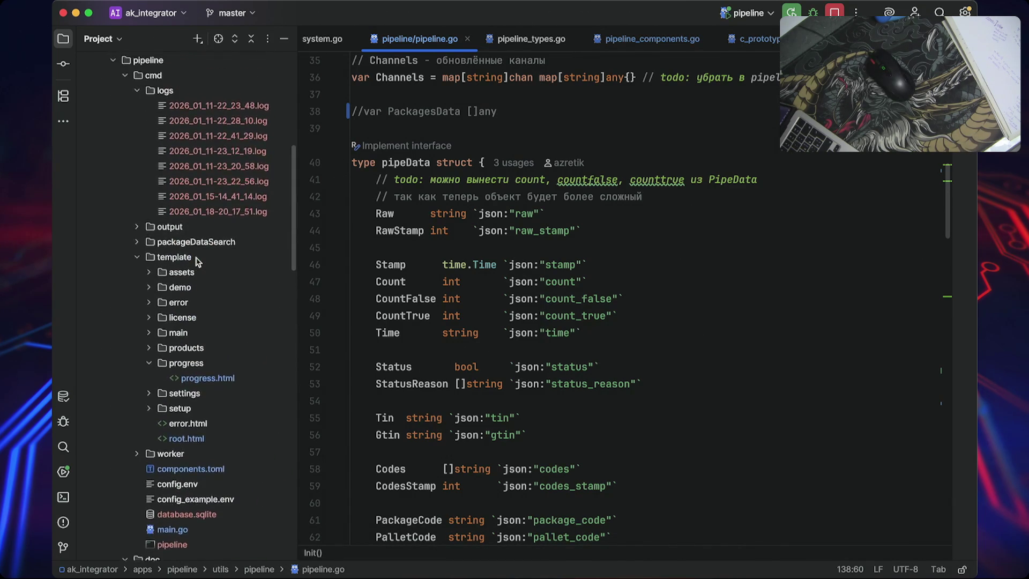
scroll(197, 261, "up", 3)
left_click(212, 188)
left_click(224, 304, "shift")
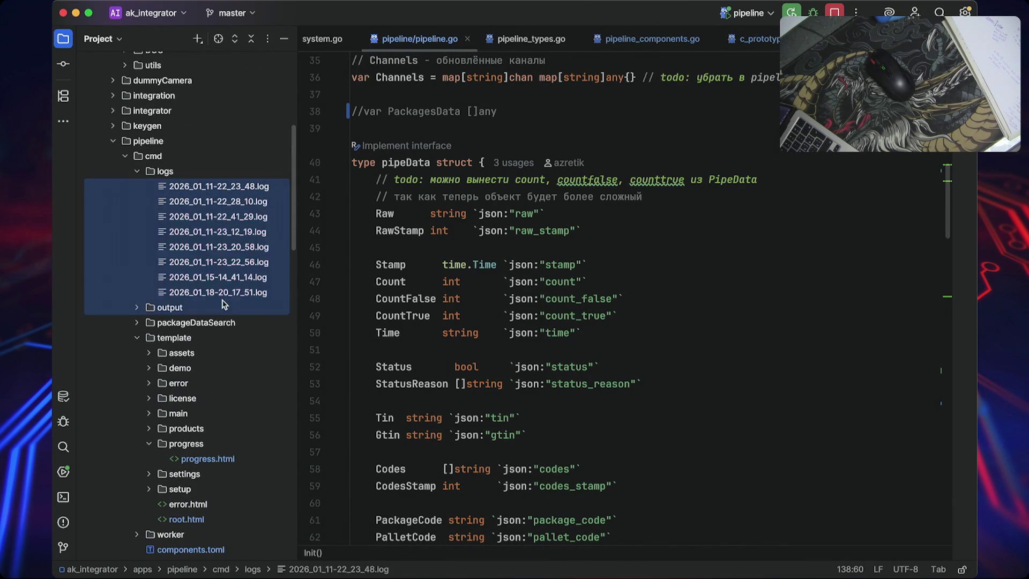
left_click(198, 217)
left_click(194, 185)
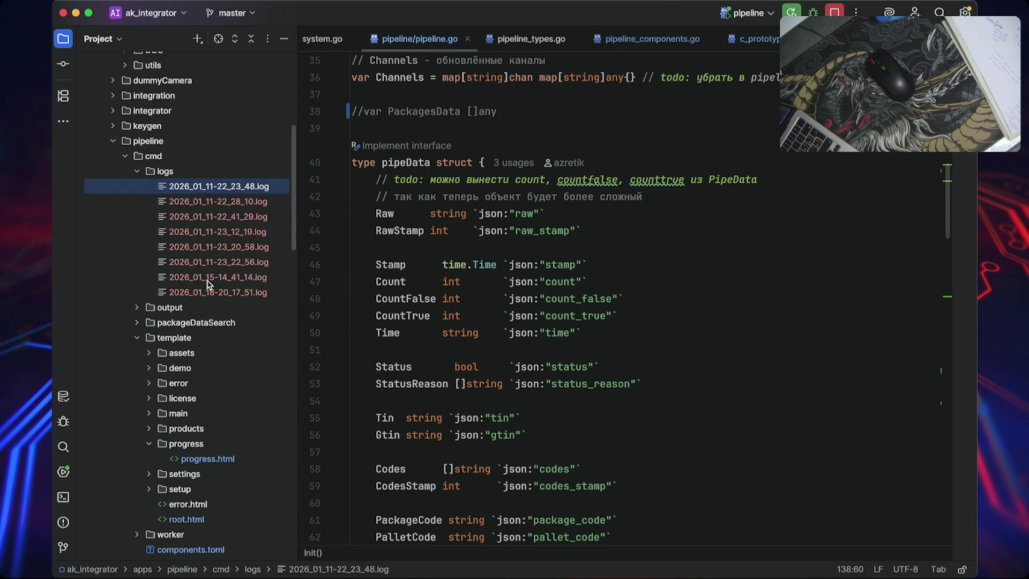
left_click(211, 291, "shift")
key("Delete")
key("Return")
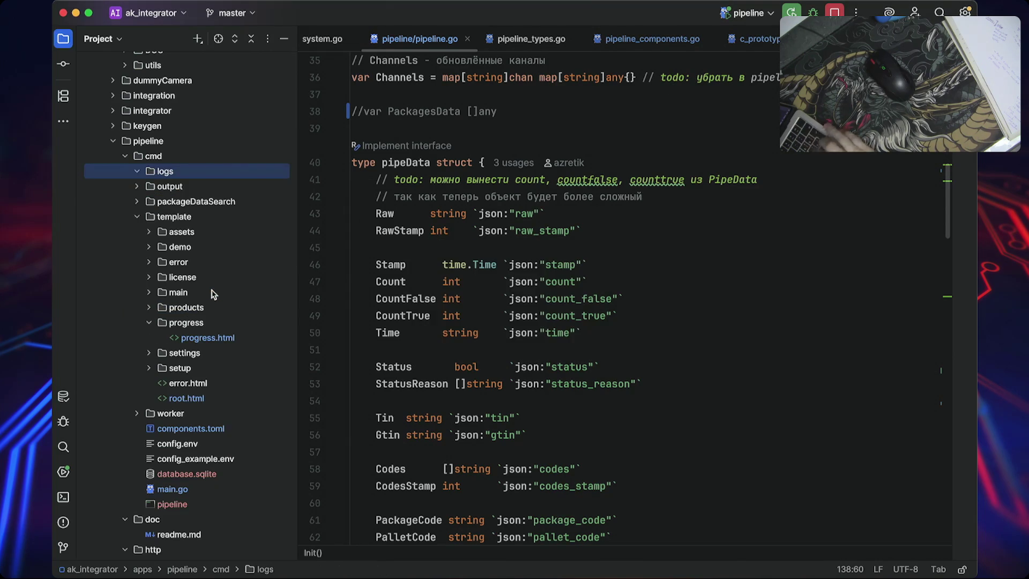
scroll(191, 240, "up", 1)
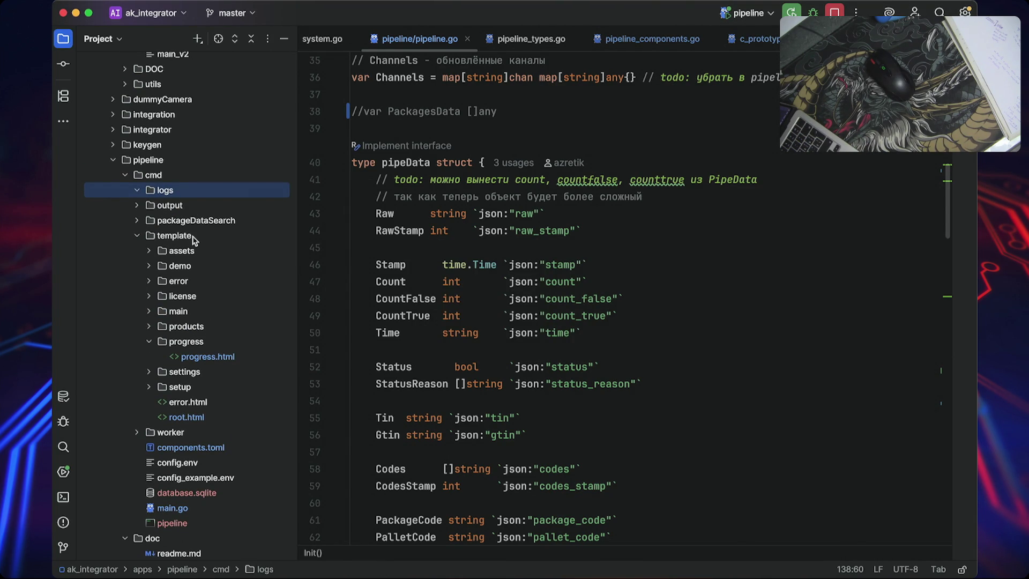
- Peek inside the pkg folder, then collapse pkg and the templates folder
scroll(192, 239, "down", 20)
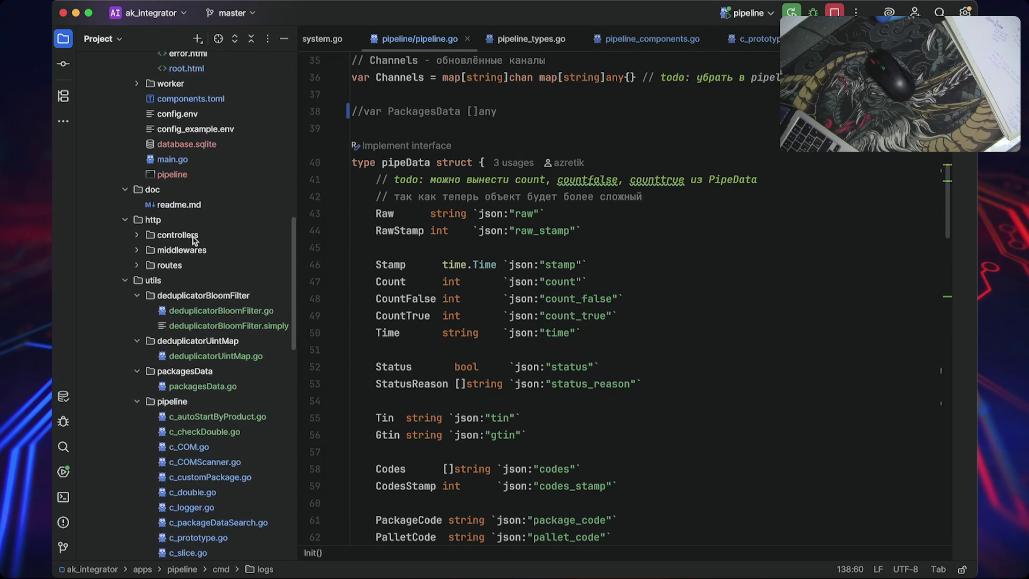
scroll(192, 240, "down", 10)
scroll(192, 240, "up", 4)
scroll(192, 240, "down", 3)
scroll(192, 239, "down", 8)
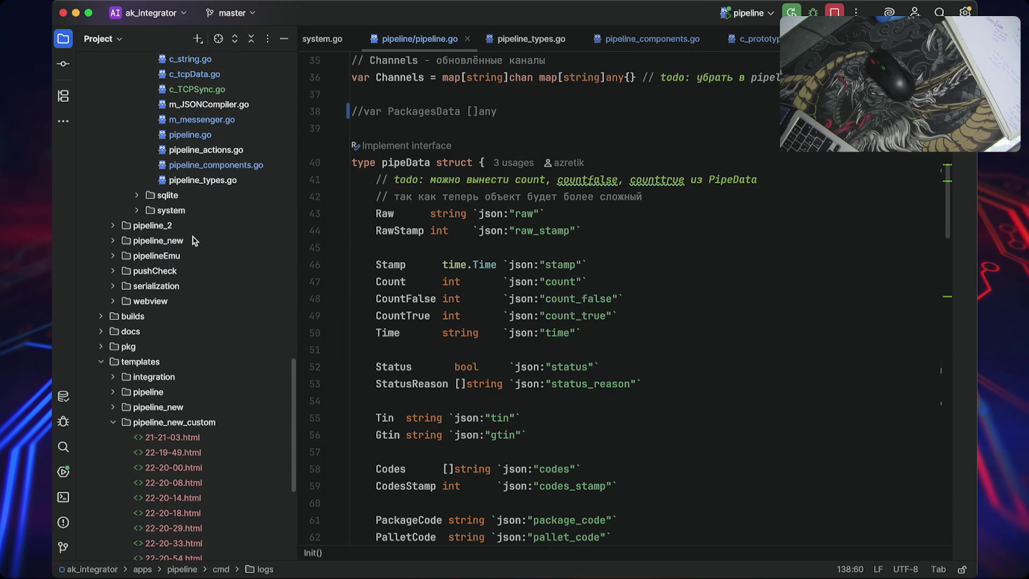
left_click(101, 346)
left_click(101, 347)
left_click(101, 362)
- Collapse the dummyCam/cmd/data folder in the Project tree
scroll(167, 397, "up", 15)
scroll(167, 398, "up", 15)
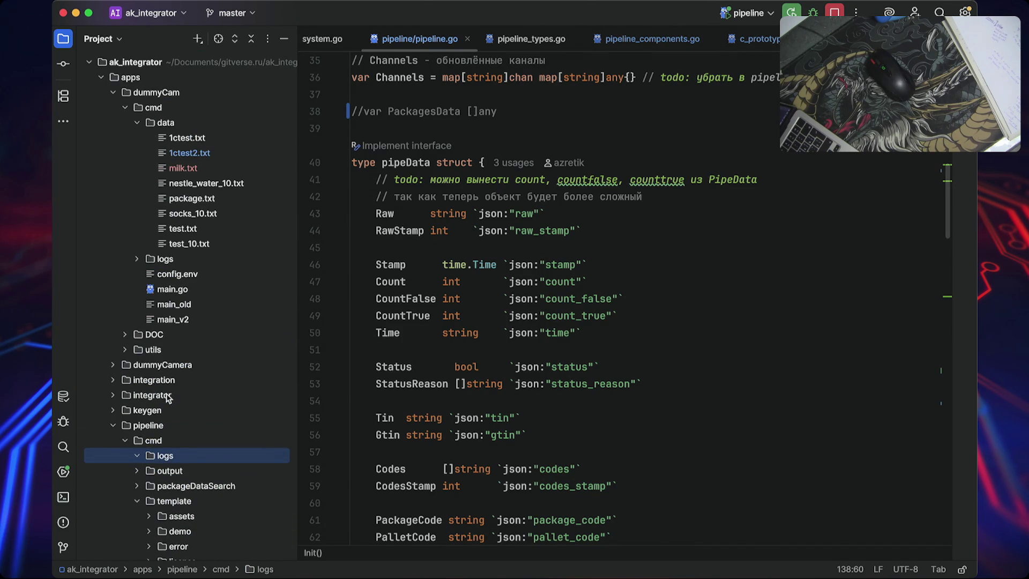
left_click(137, 124)
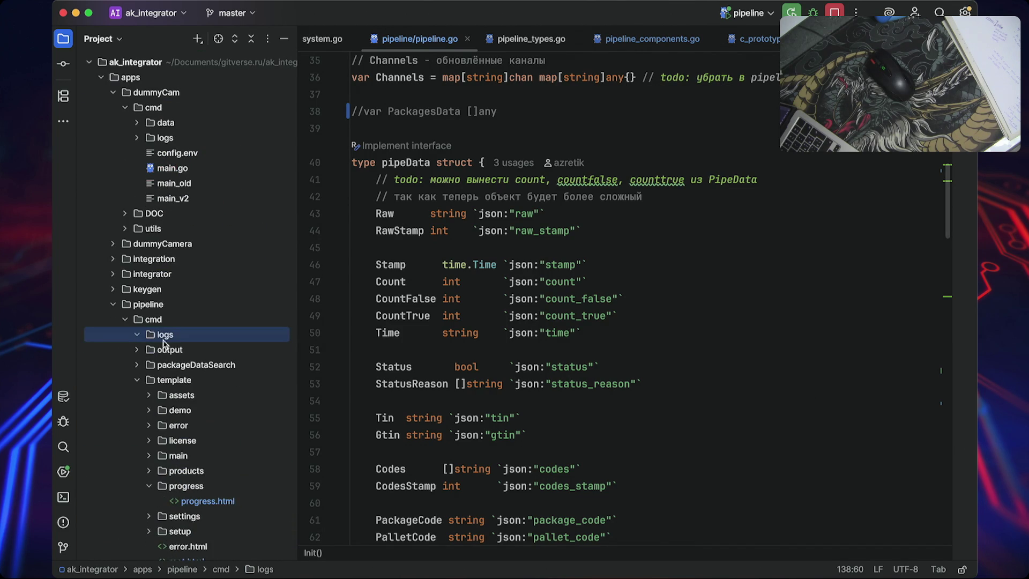
scroll(171, 402, "down", 5)
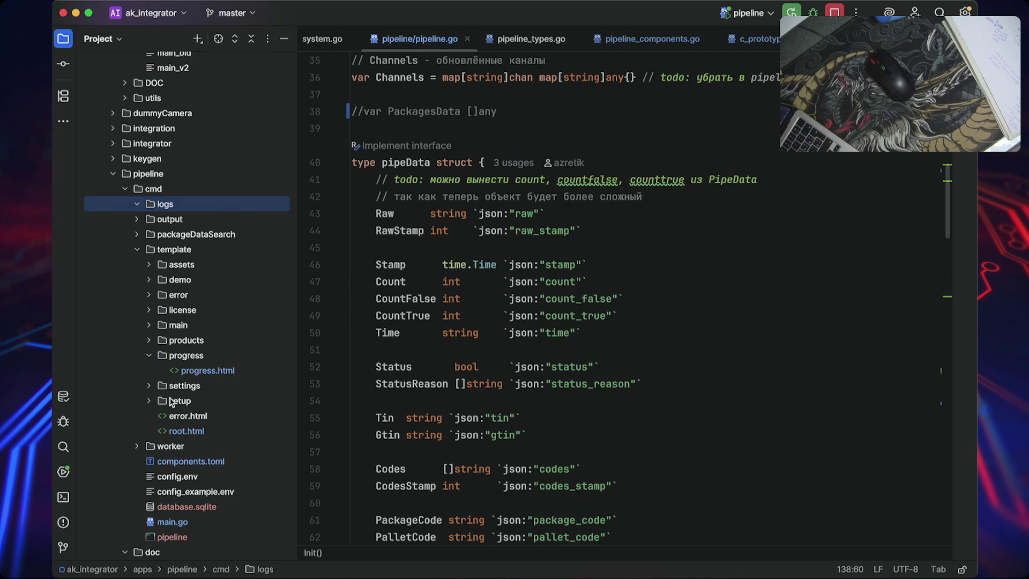
- Collapse the pipeline/cmd/template/progress folder
left_click(163, 357)
left_click(151, 357)
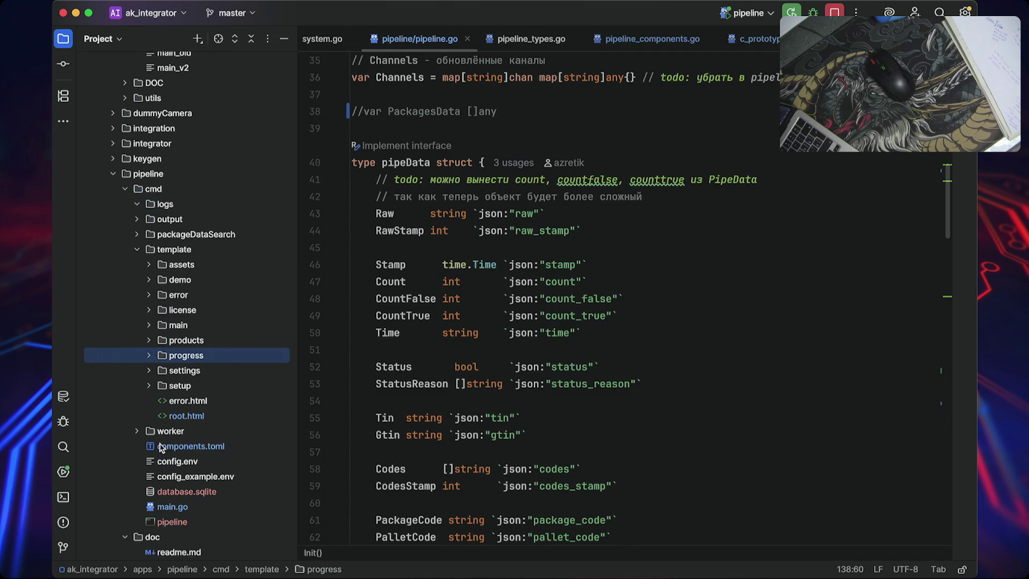
scroll(159, 448, "down", 4)
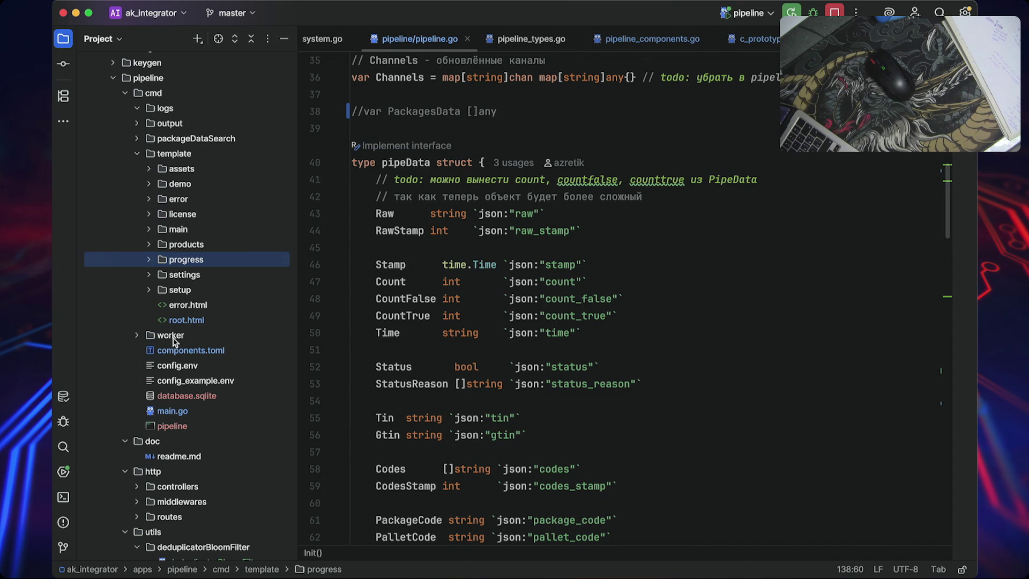
scroll(183, 383, "down", 5)
scroll(182, 384, "up", 3)
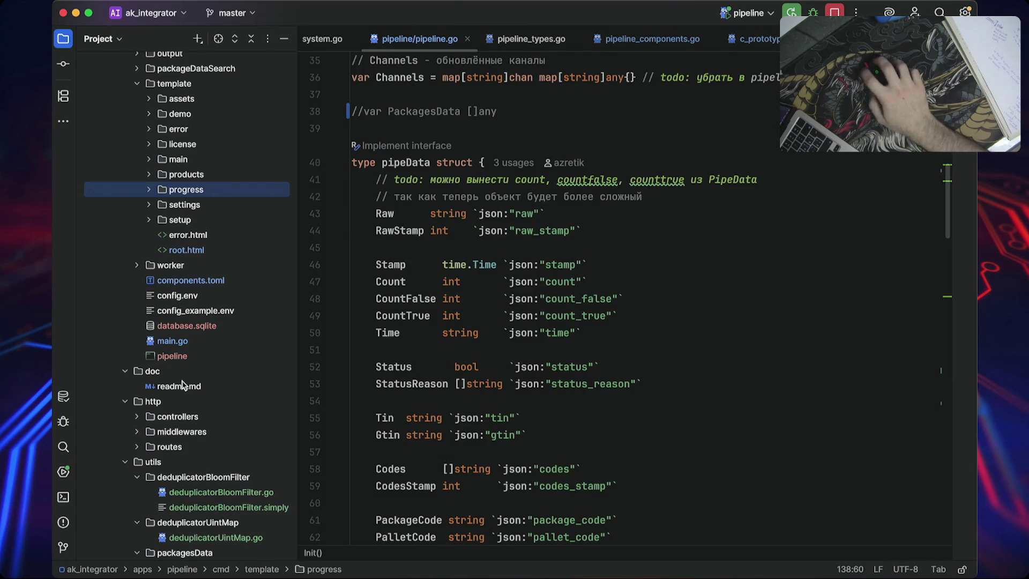
scroll(555, 279, "up", 10)
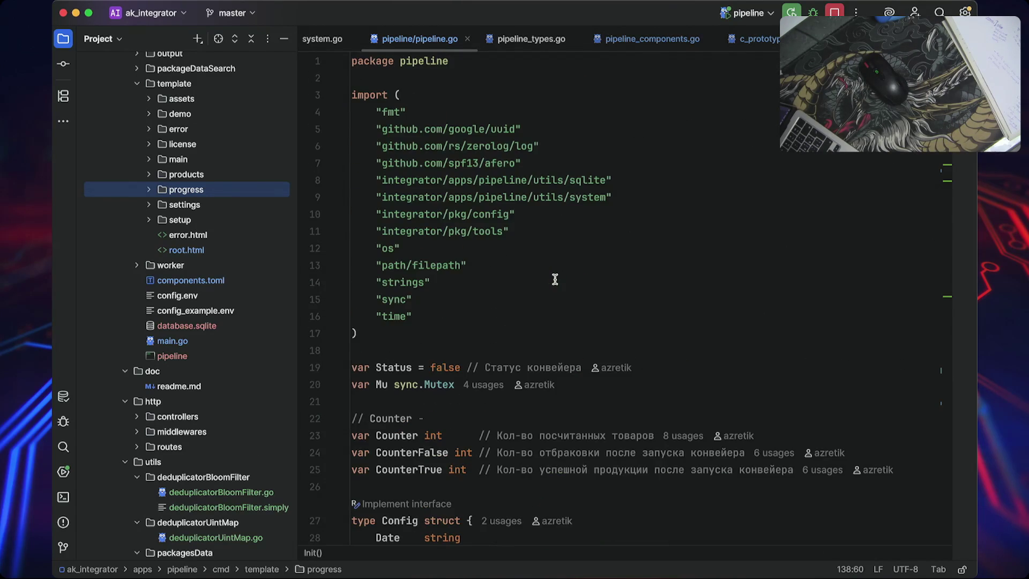
scroll(242, 304, "up", 5)
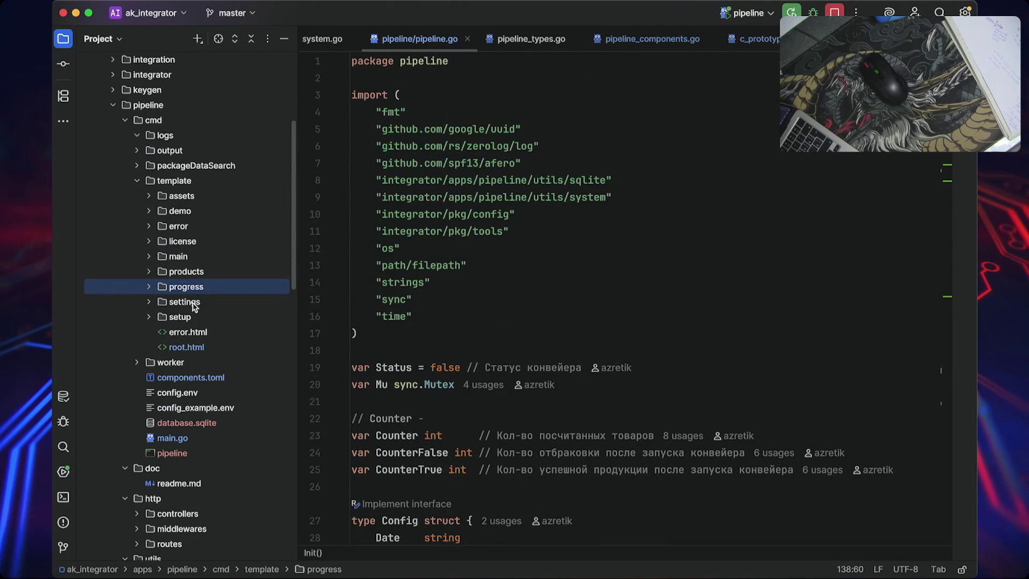
scroll(173, 360, "down", 12)
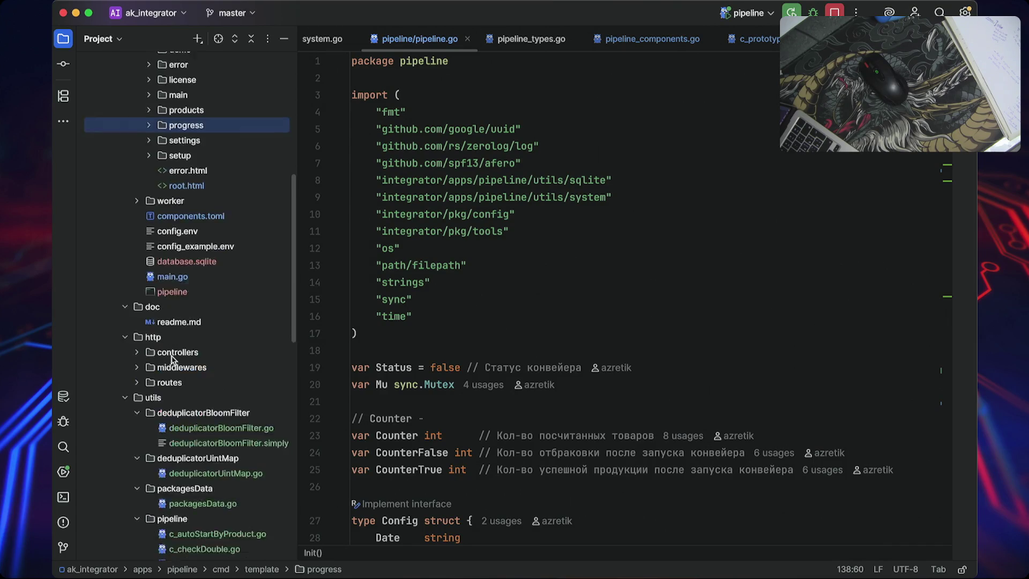
scroll(173, 360, "down", 3)
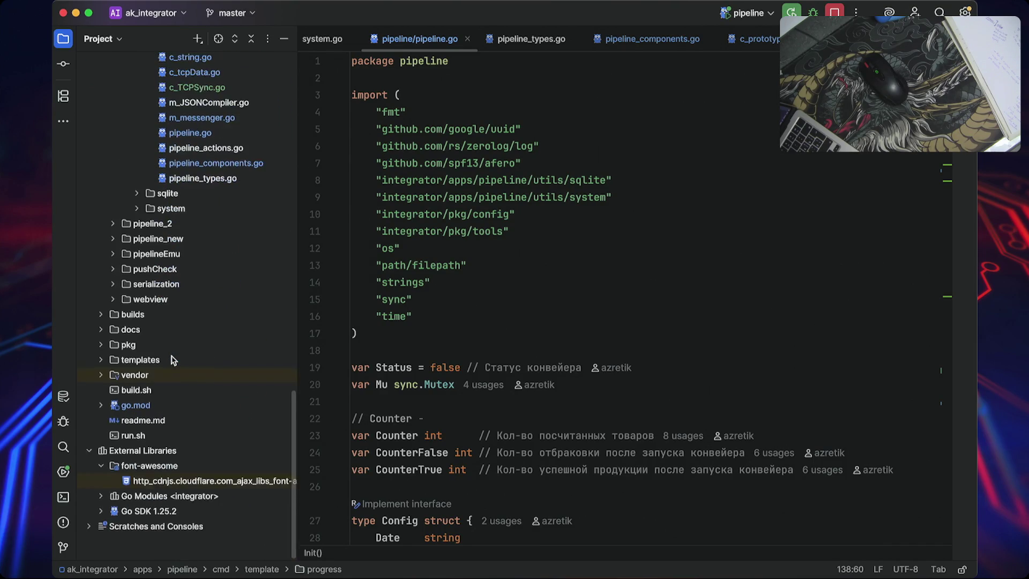
scroll(171, 360, "up", 3)
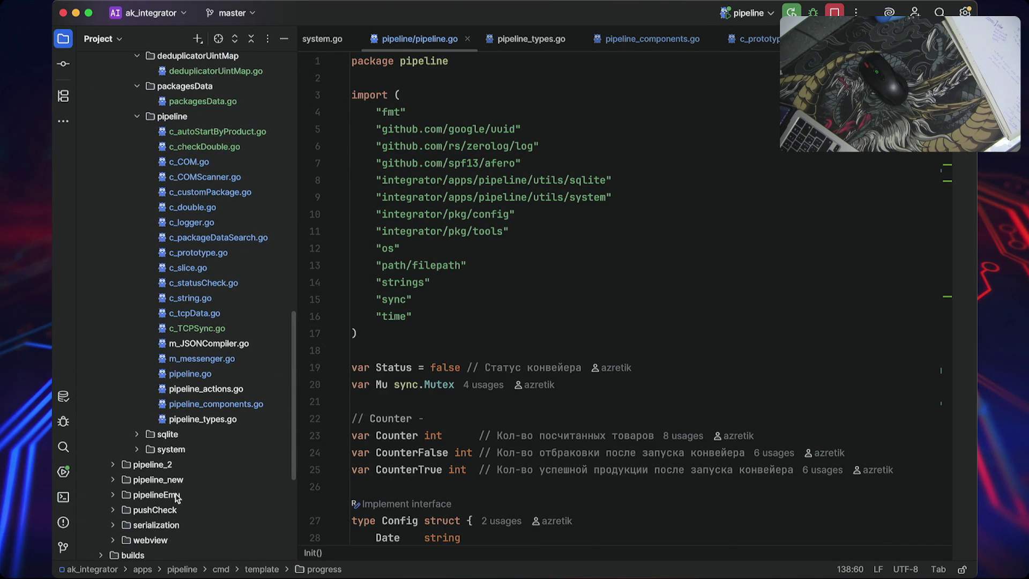
scroll(212, 273, "up", 7)
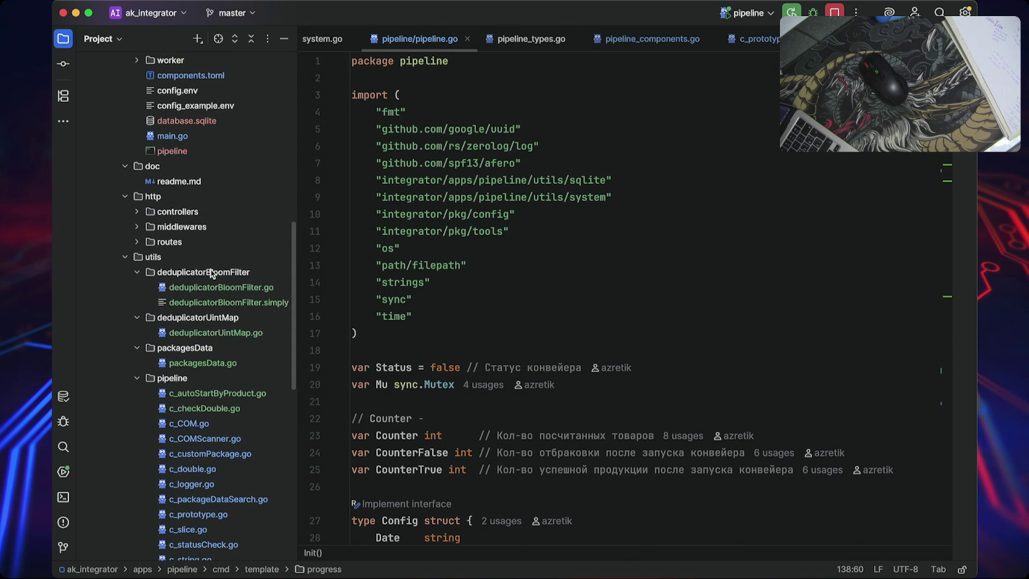
scroll(199, 302, "up", 3)
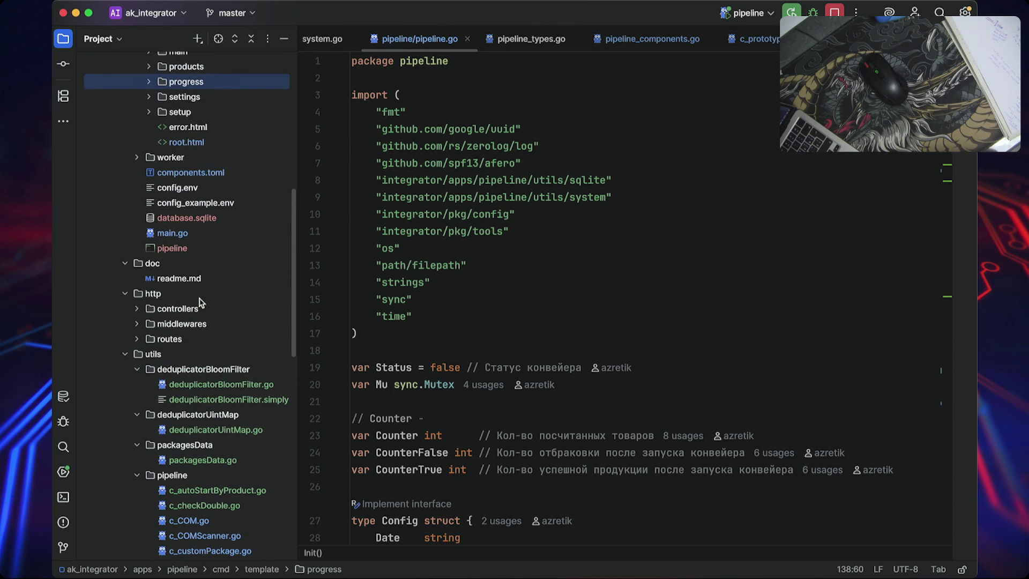
scroll(200, 302, "up", 10)
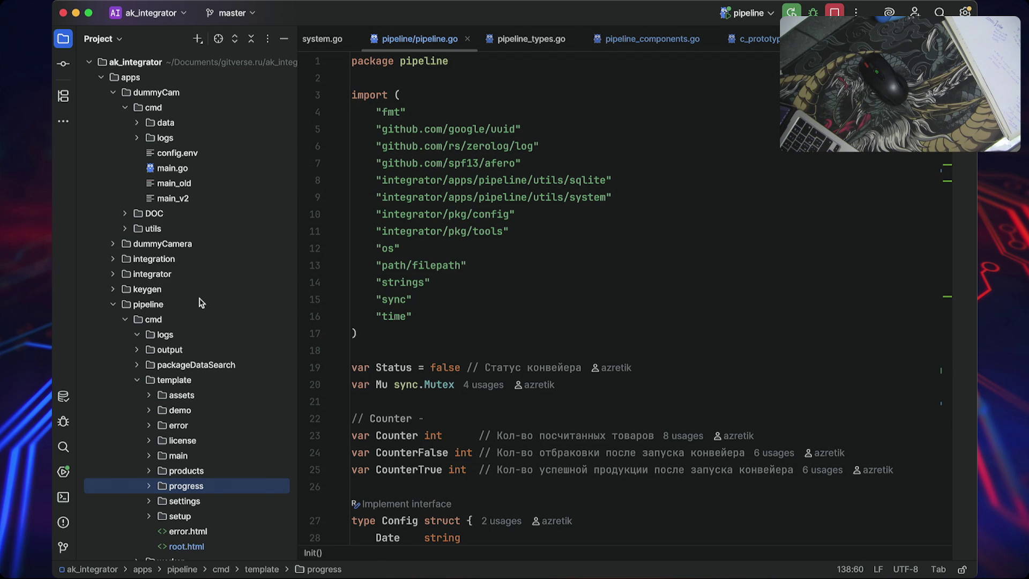
- Start a new directory under apps and enter the name 'pipeline_ds'
left_click(145, 80)
right_click(145, 80)
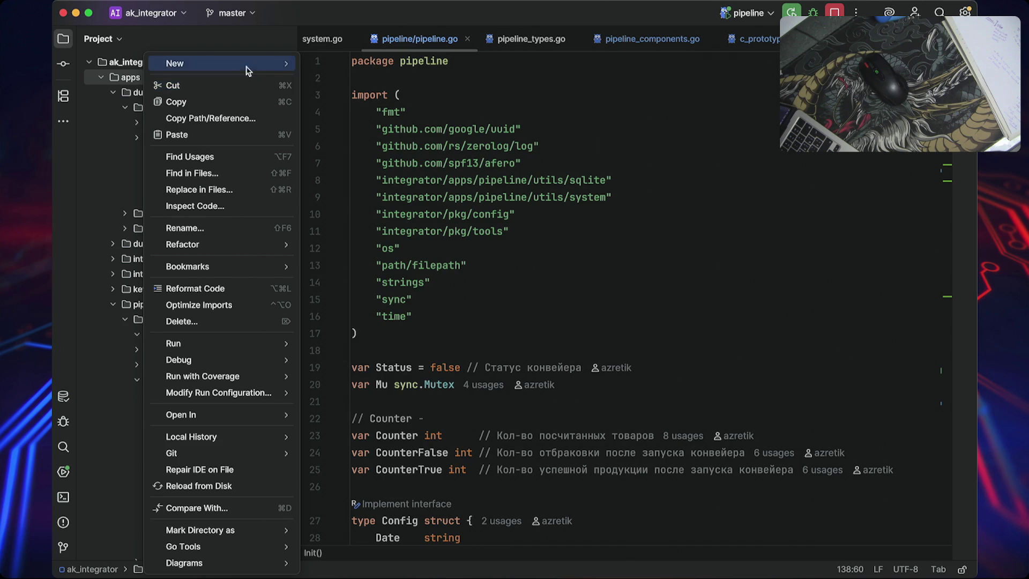
mouse_move(236, 63)
left_click(374, 145)
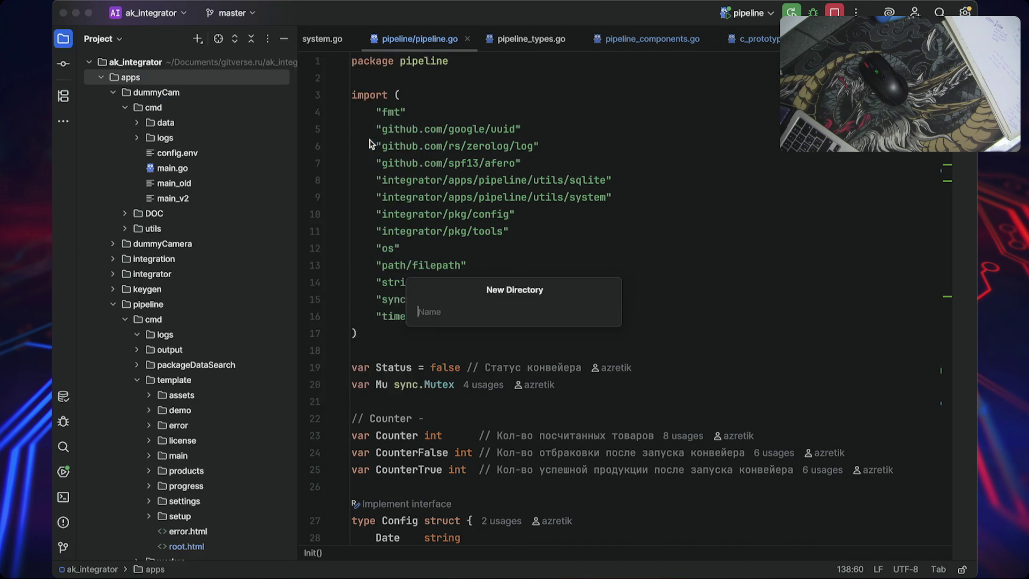
type("овы")
key("BackSpace")
key("BackSpace")
key("BackSpace")
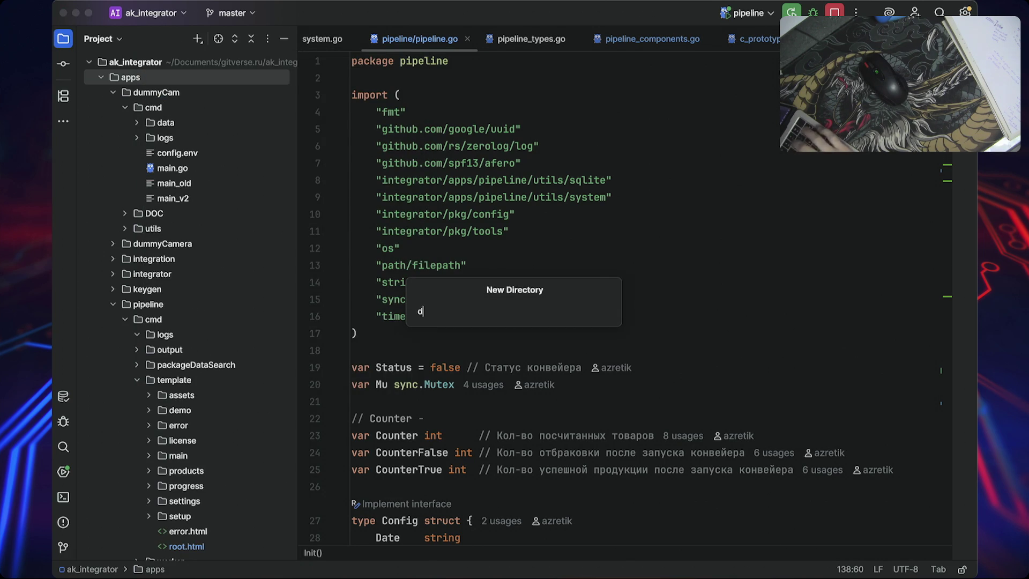
type("pipeline")
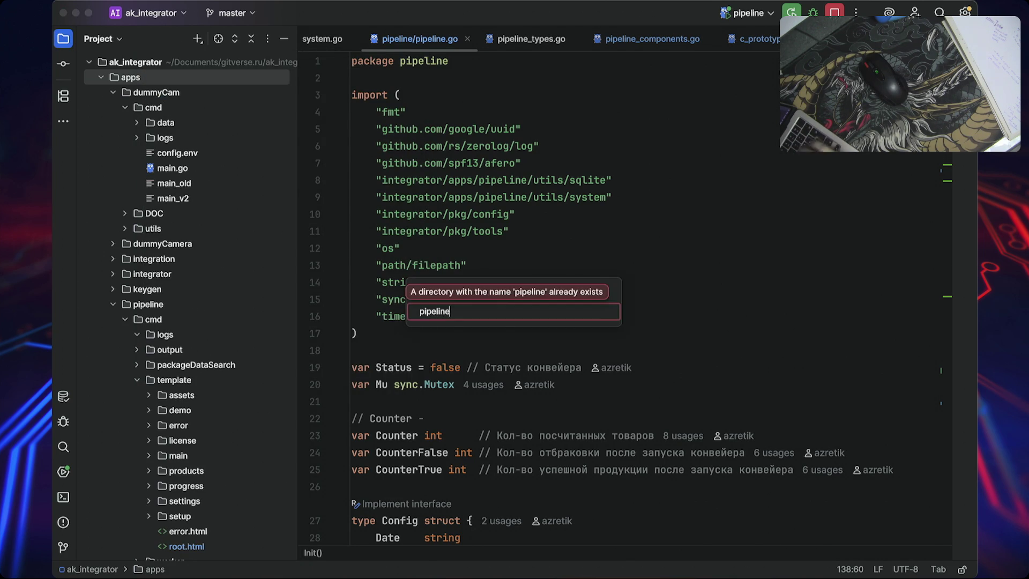
type("_ds")
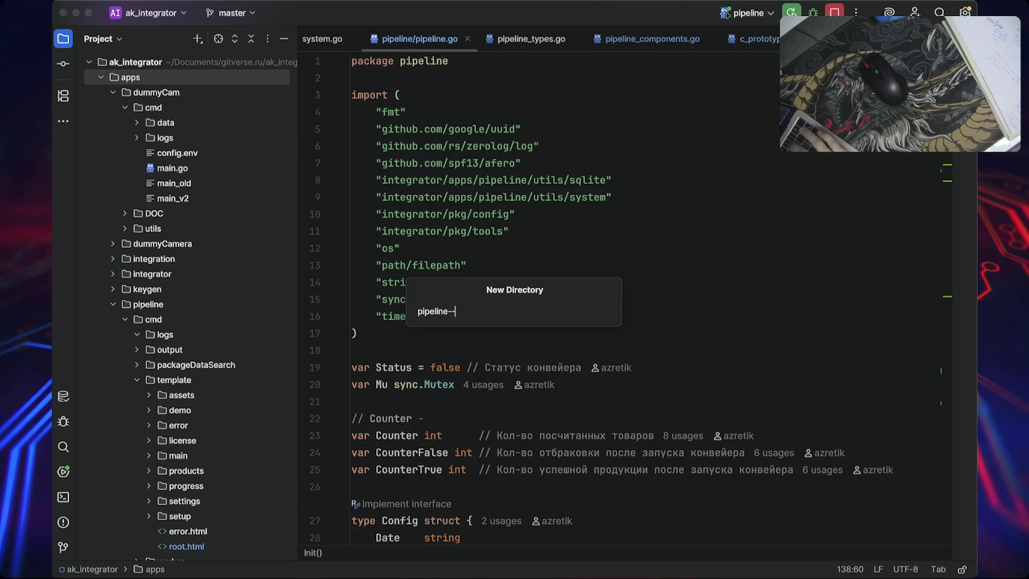